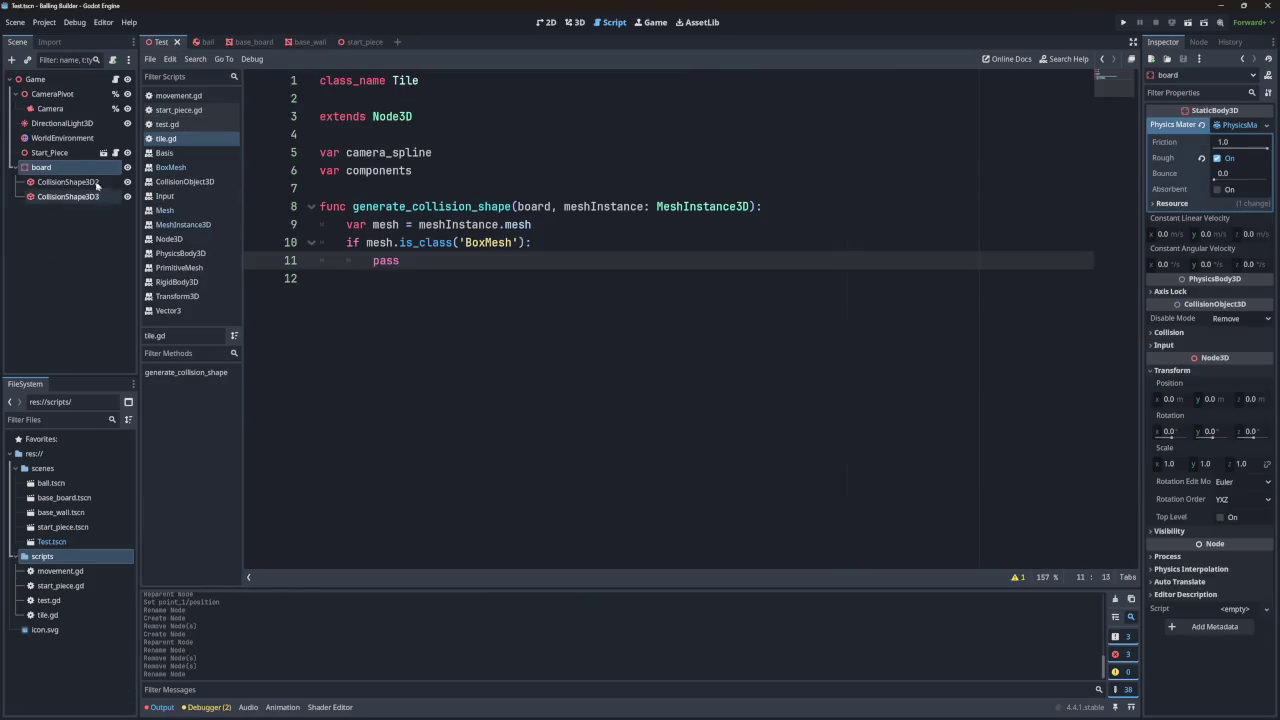
Step: Replace pass on line 11 with var collision_shape = CollisionShape3D.new() and start a new line
left_click(62, 183)
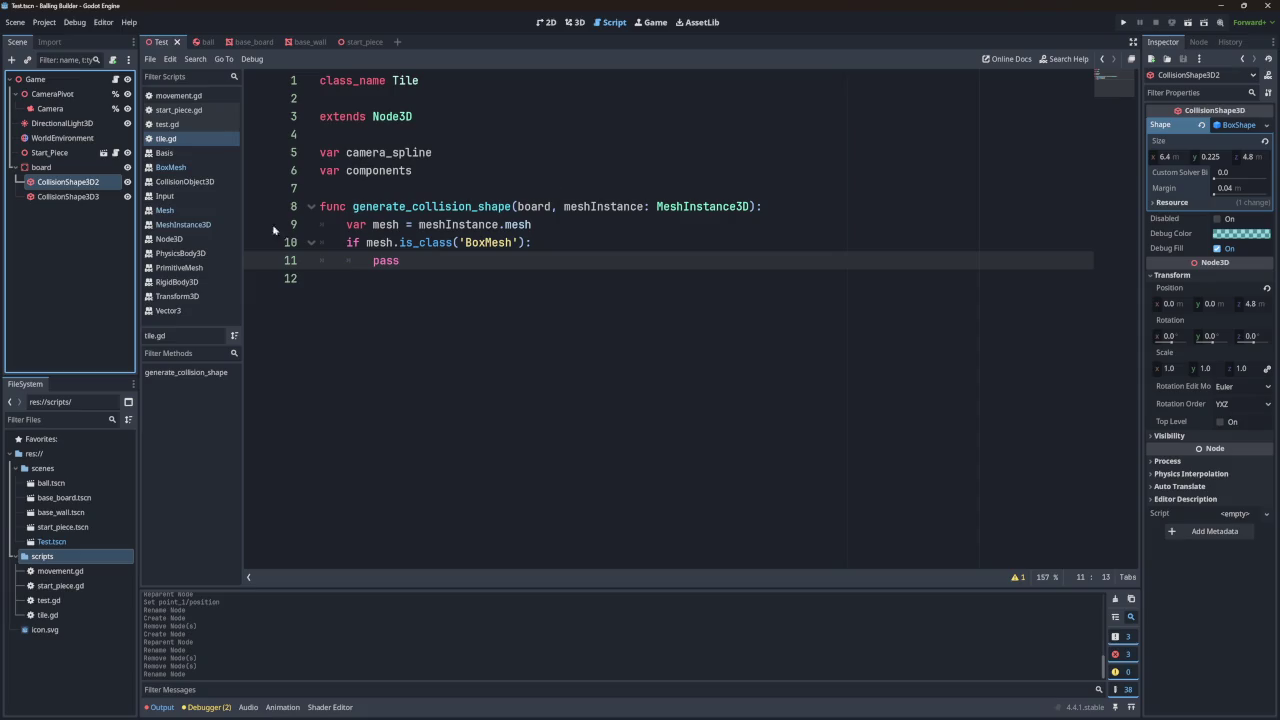
left_click(422, 260)
key("BackSpace")
key("BackSpace")
key("BackSpace")
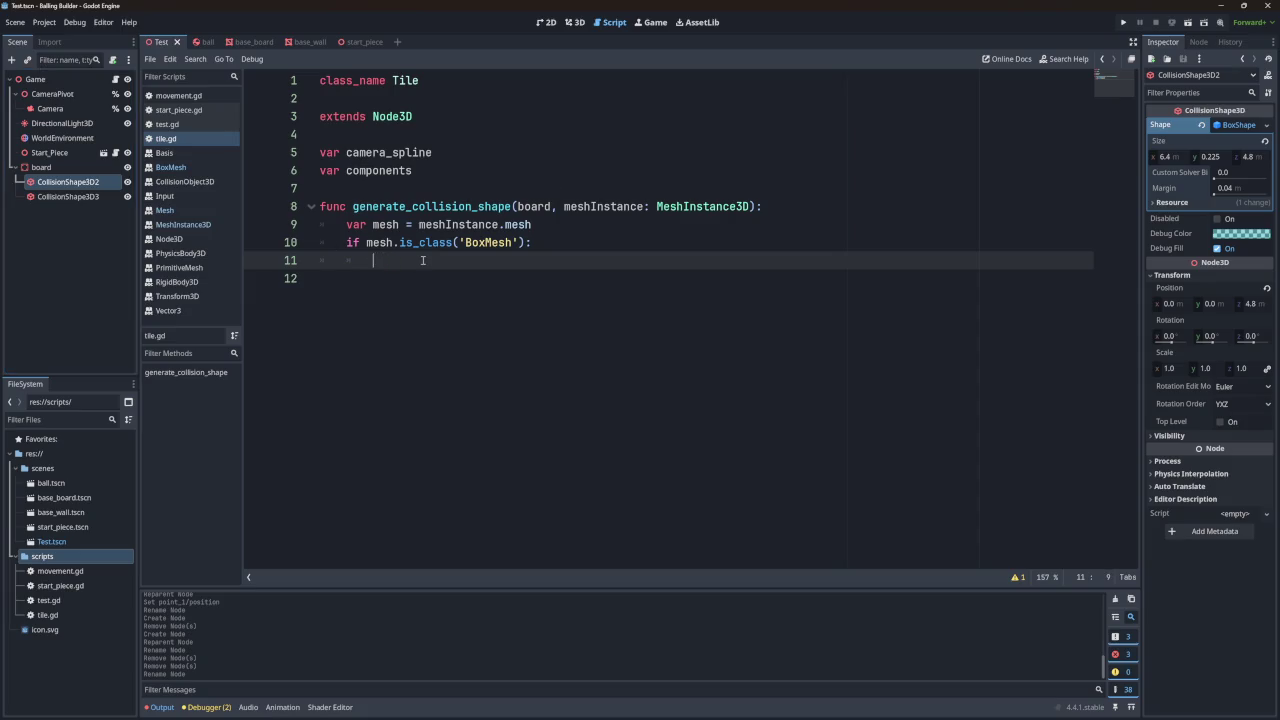
type("var ")
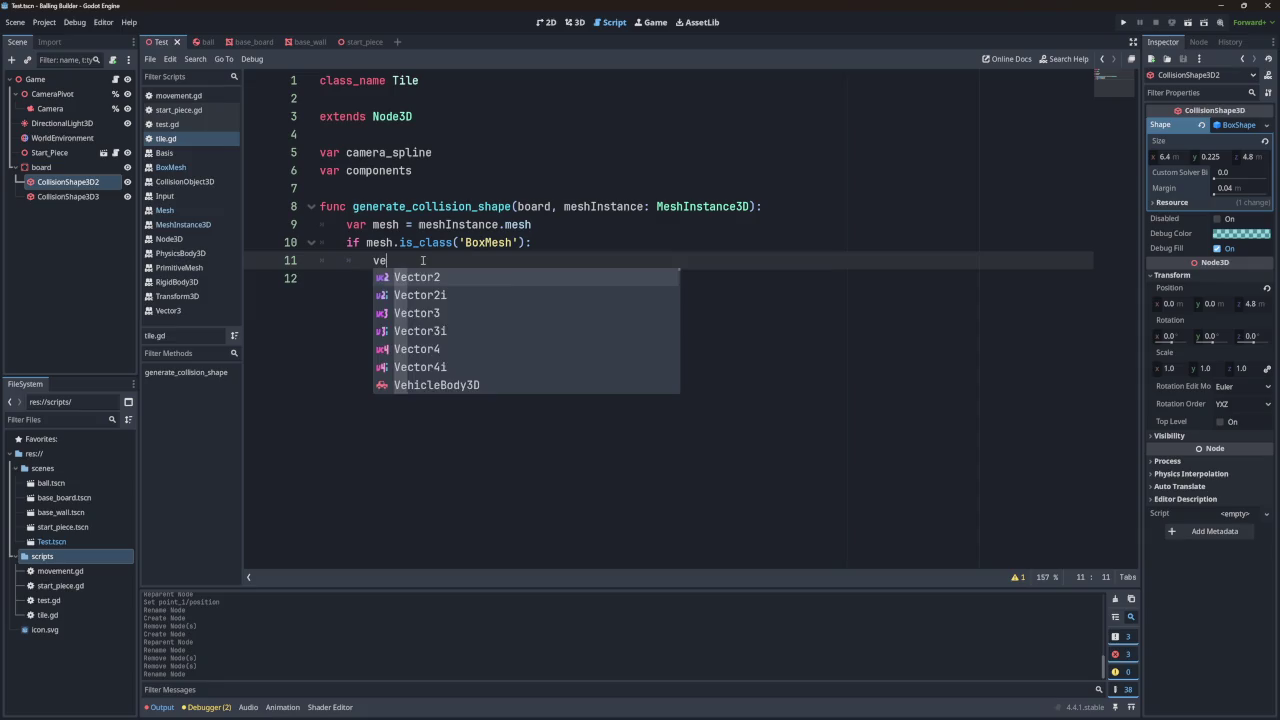
type("col")
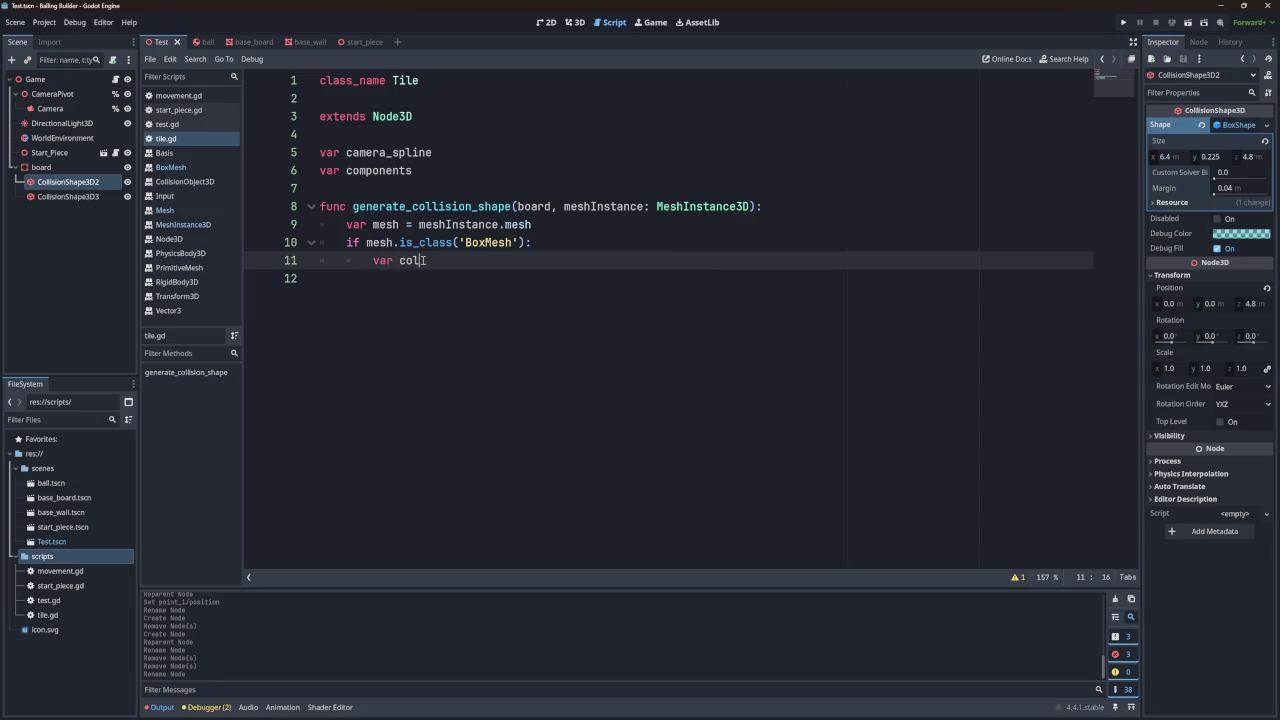
type("lision_")
type("shape ")
type("= ")
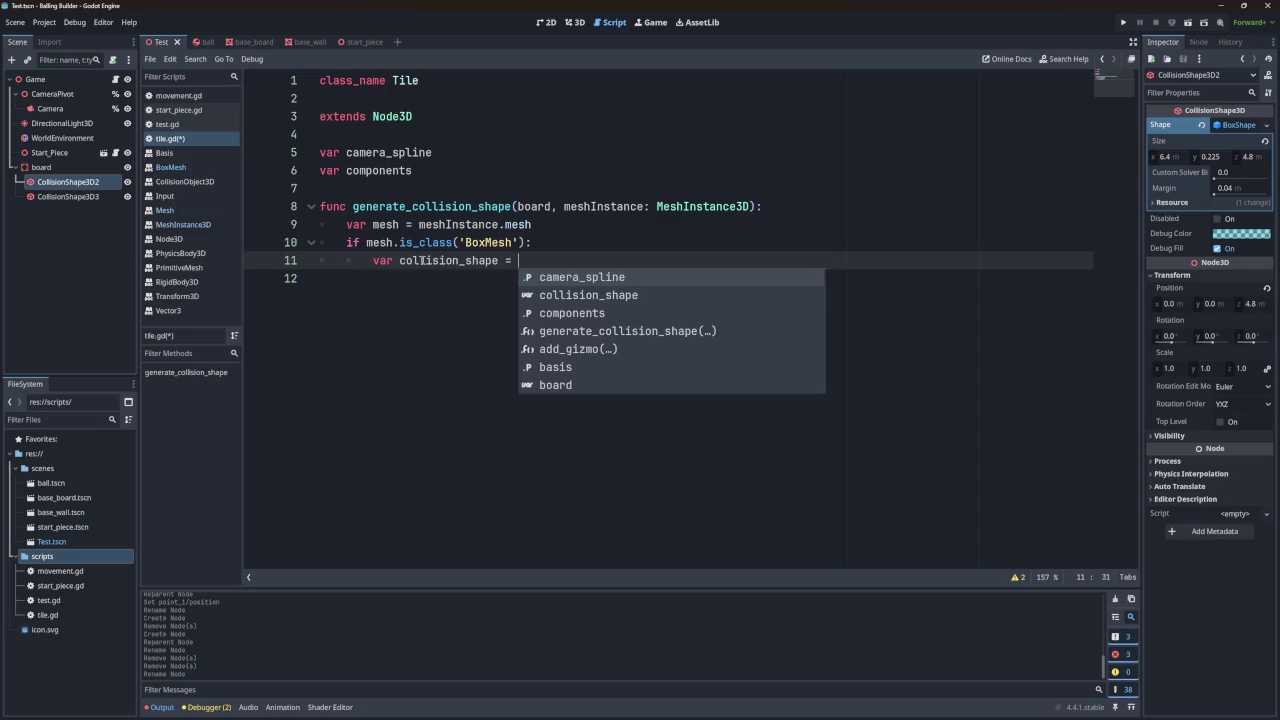
type("Collis")
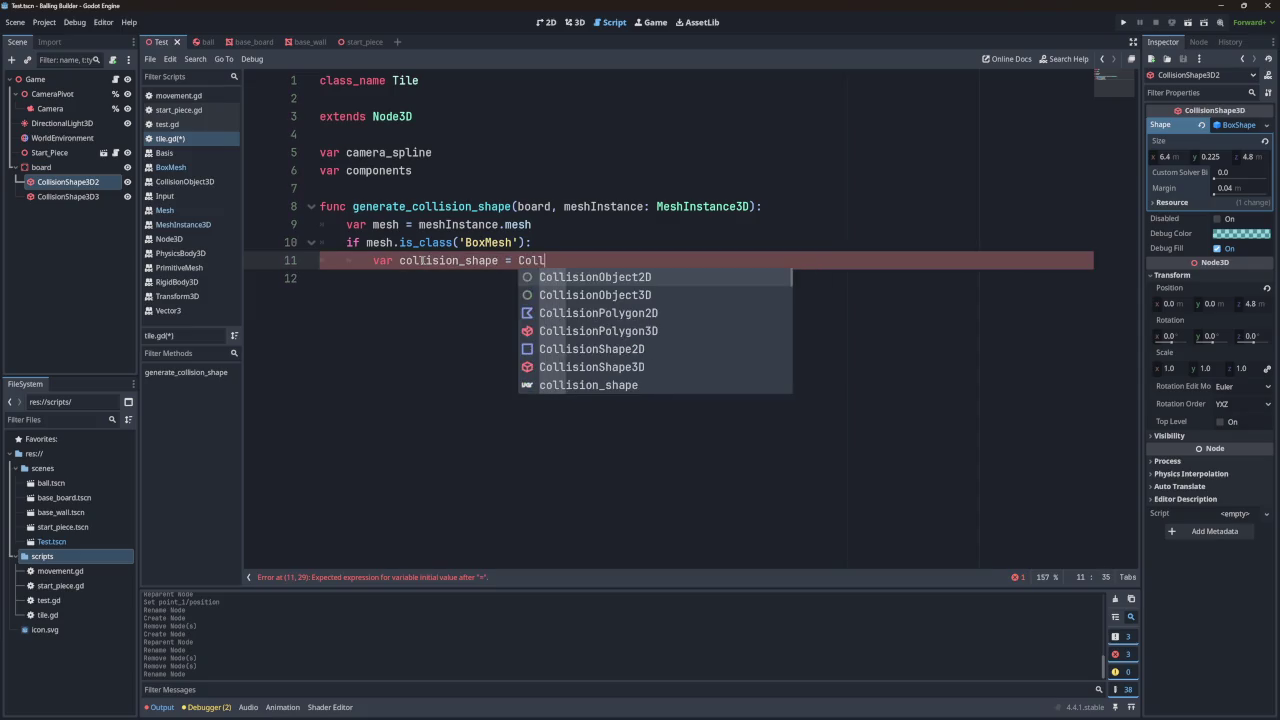
key("Left")
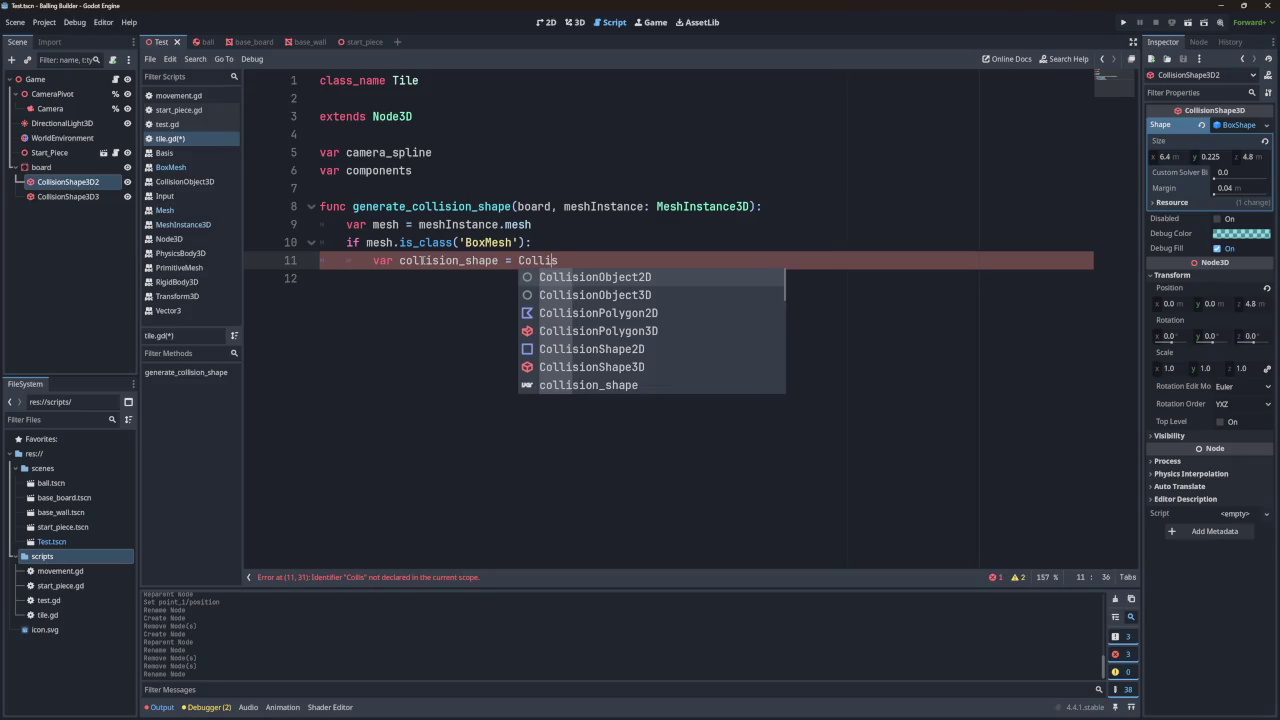
key("Down")
key("Down")
key("Down")
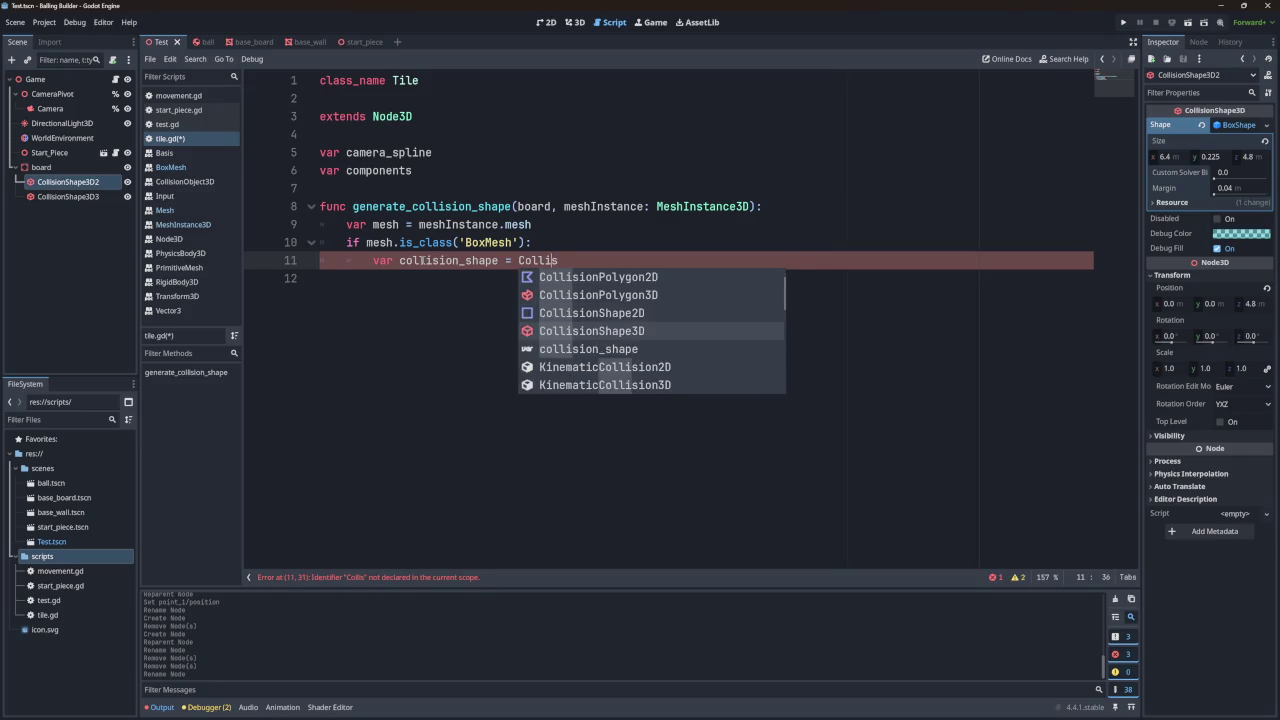
key("Return")
type("new")
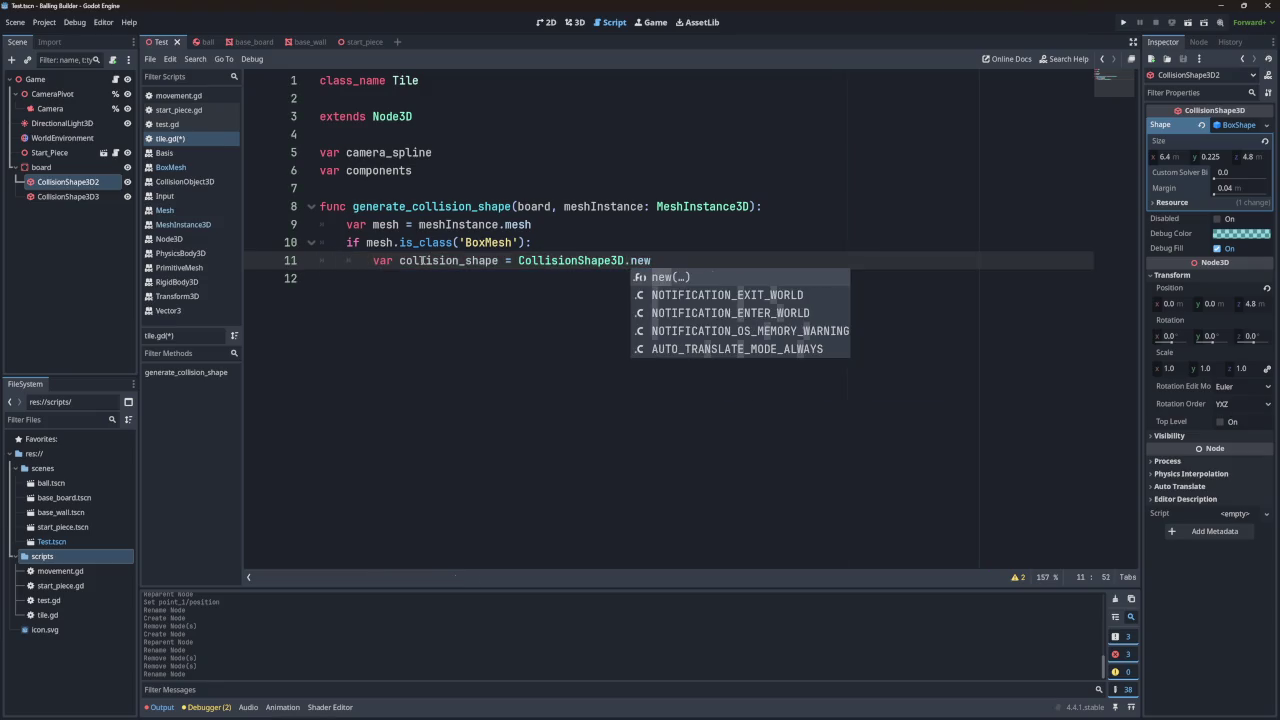
key("Return")
key("End")
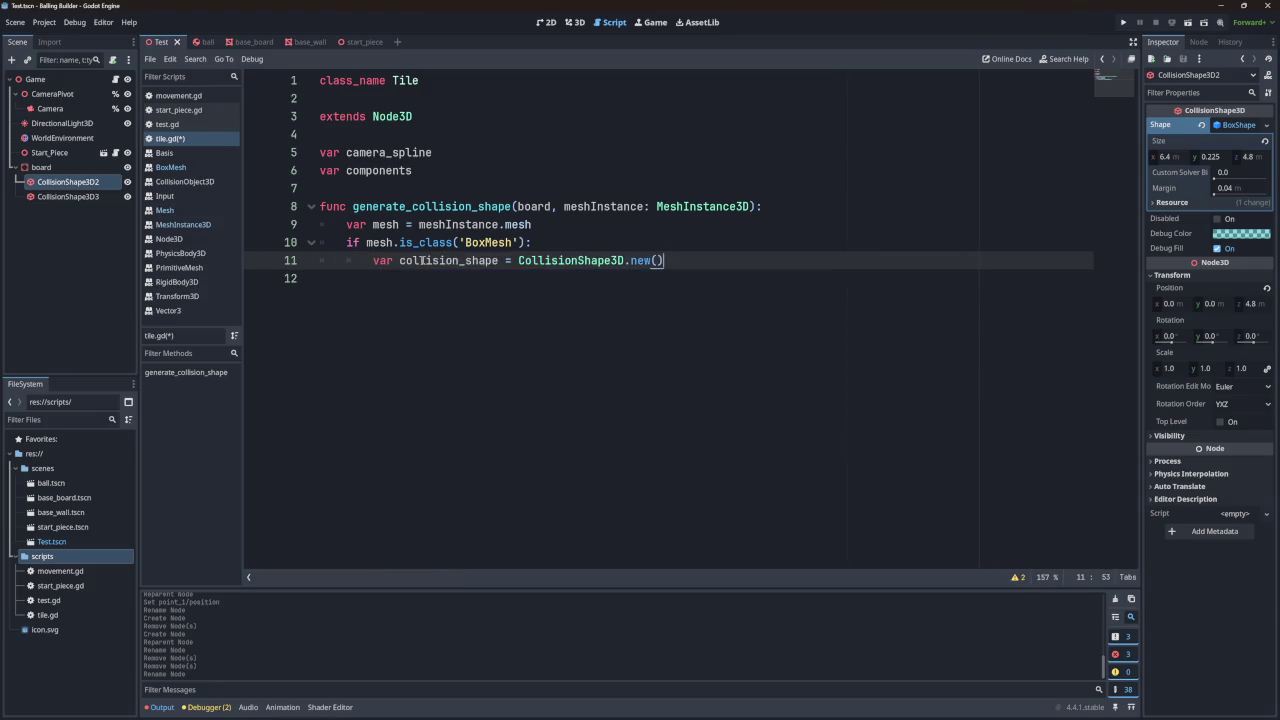
key("Return")
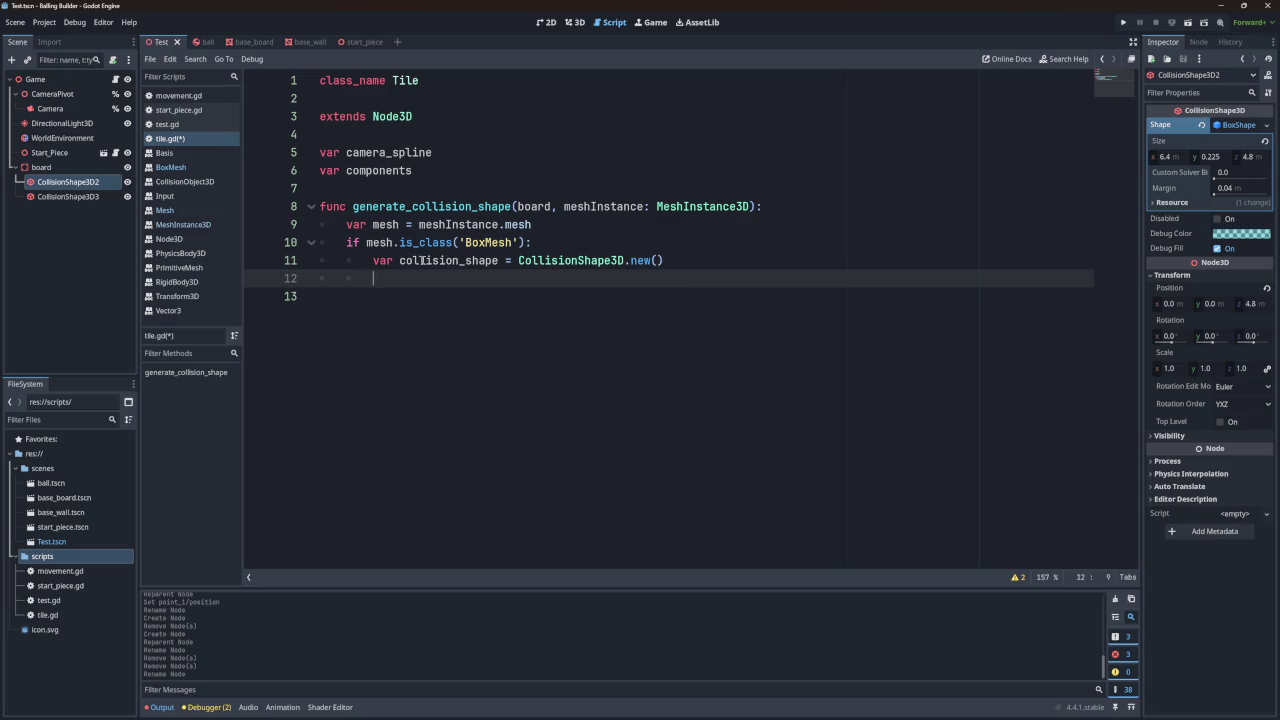
Step: Write var shape = Shape3D.new() on line 12 using autocomplete
type("var shape =")
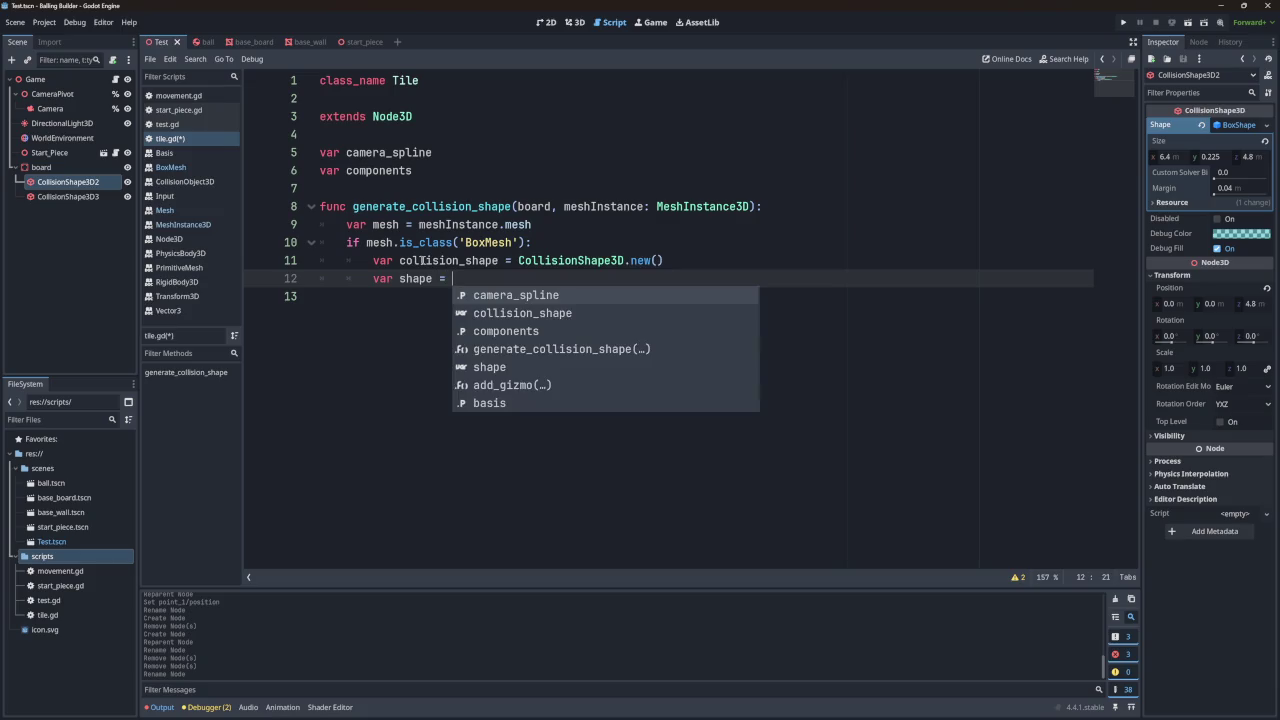
type(" Shape")
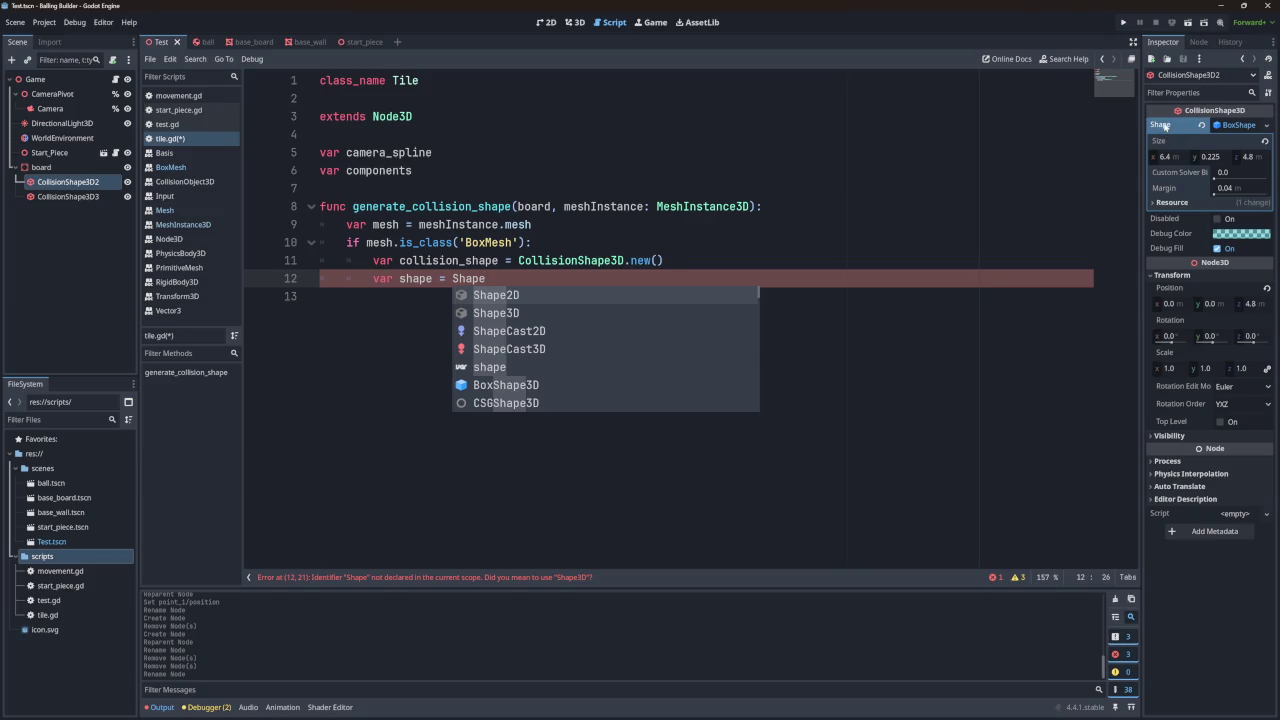
mouse_move(1164, 126)
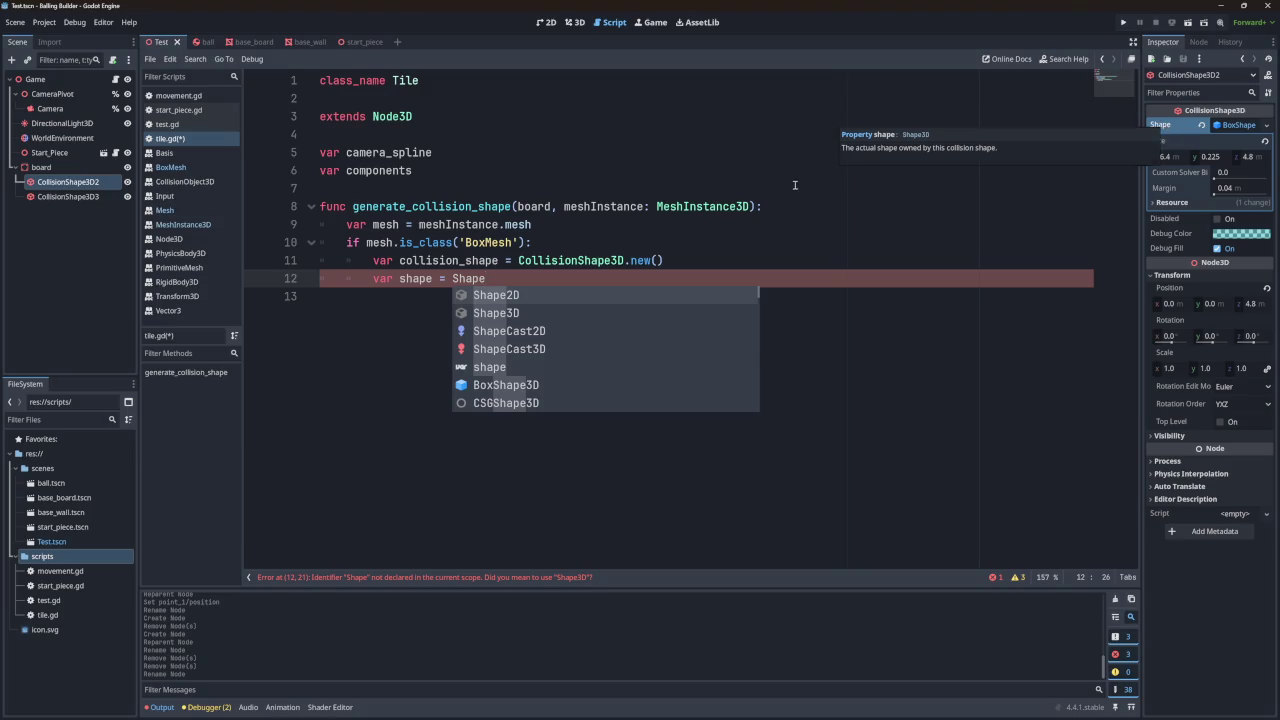
key("Down")
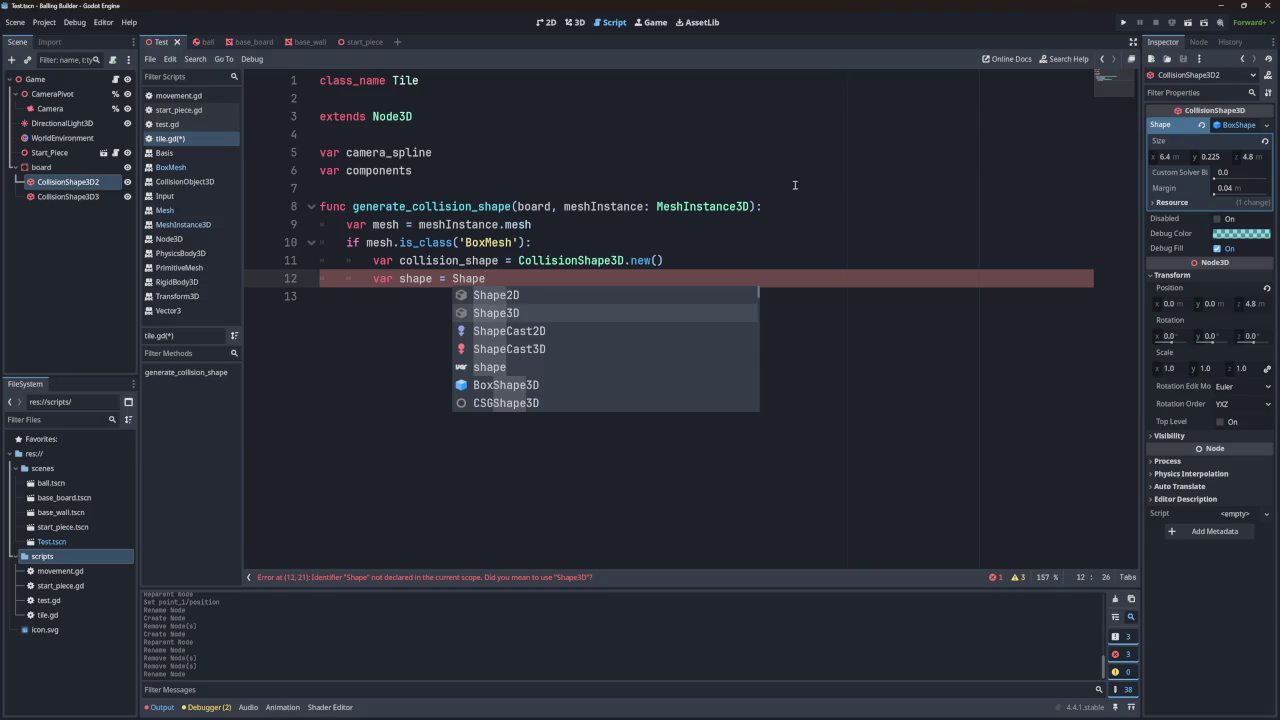
key("Return")
type(".new")
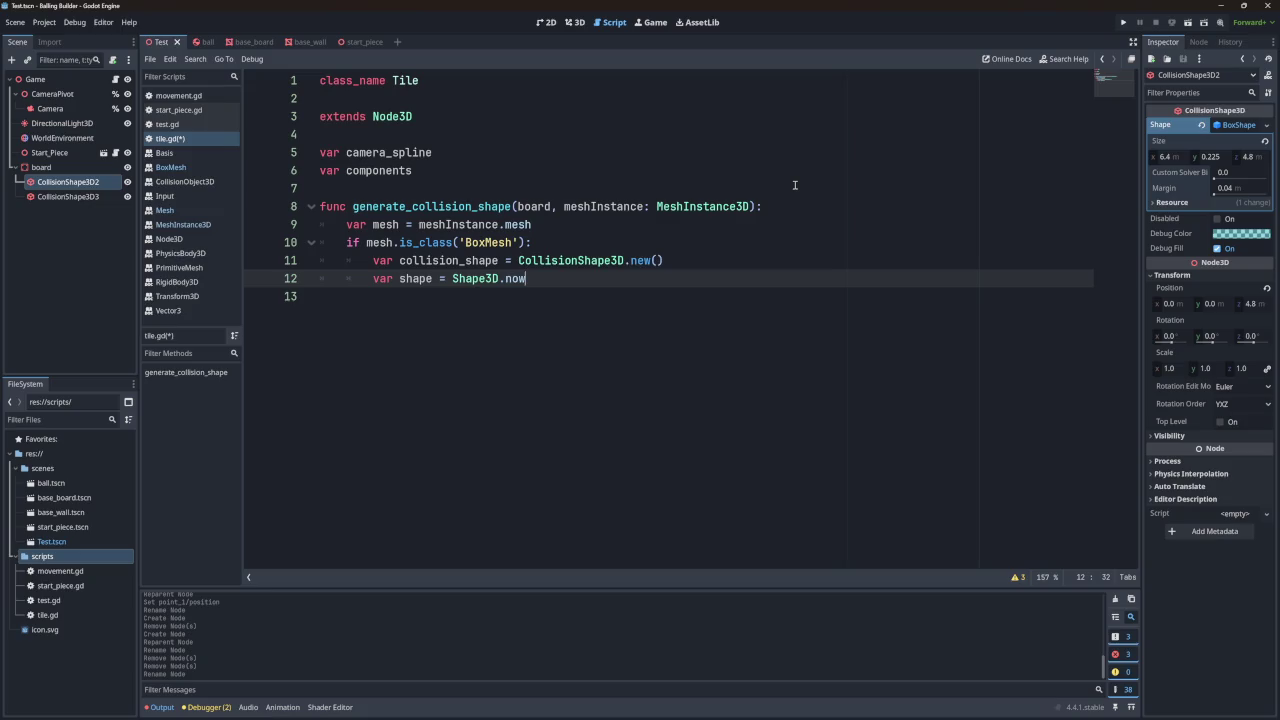
type("9")
key("BackSpace")
type("(")
left_click(490, 278)
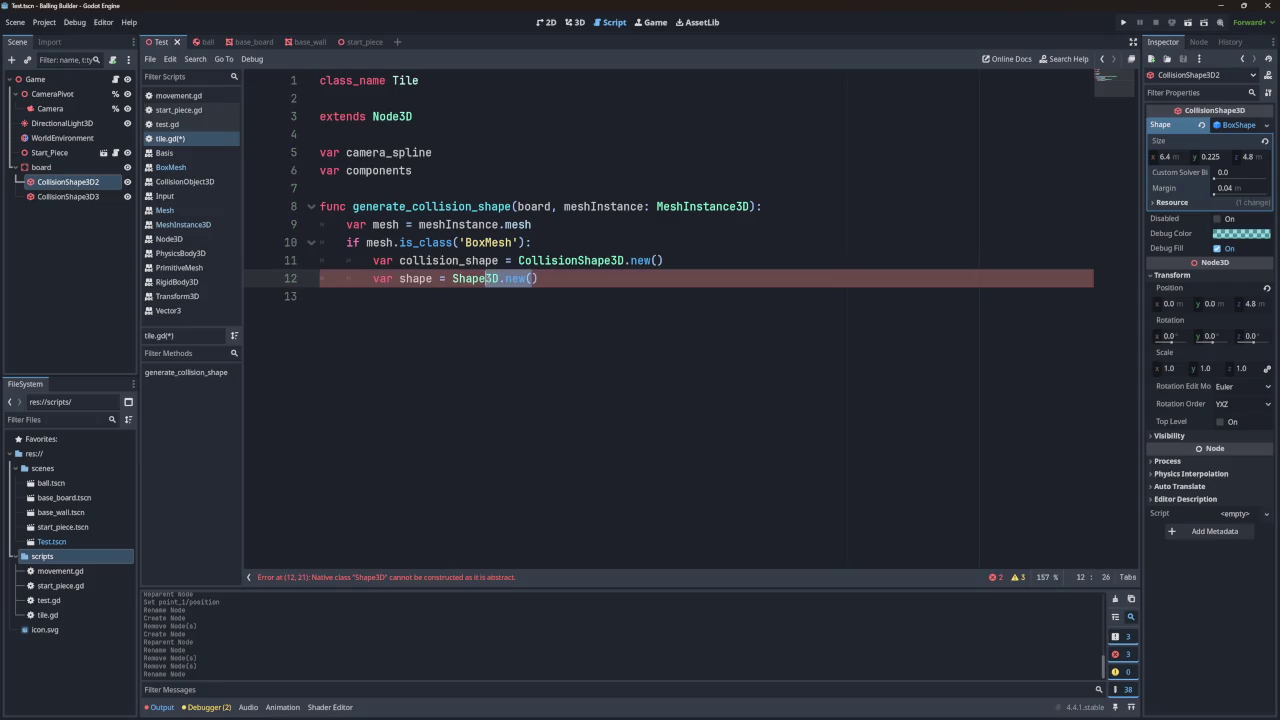
key("Up")
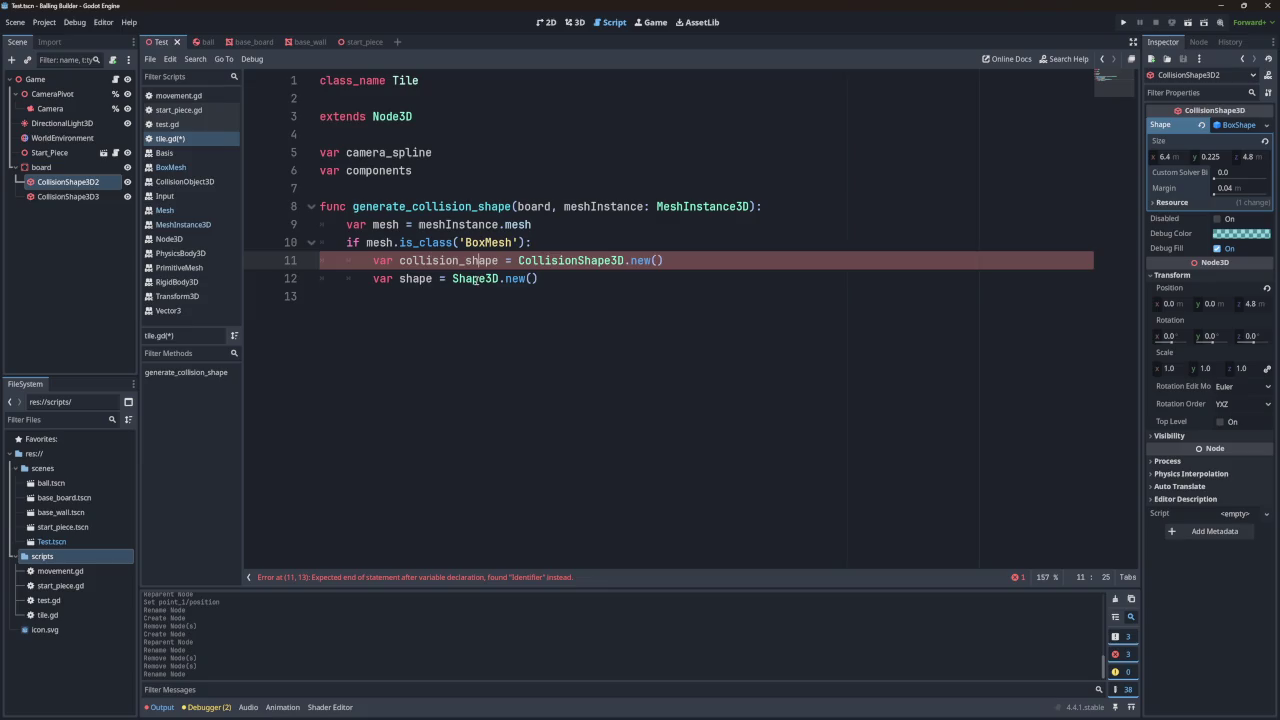
Step: Go from the Shape3D docs to the BoxShape3D page, copy 'BoxShape3D', and return to tile.gd
left_click(484, 280, "ctrl")
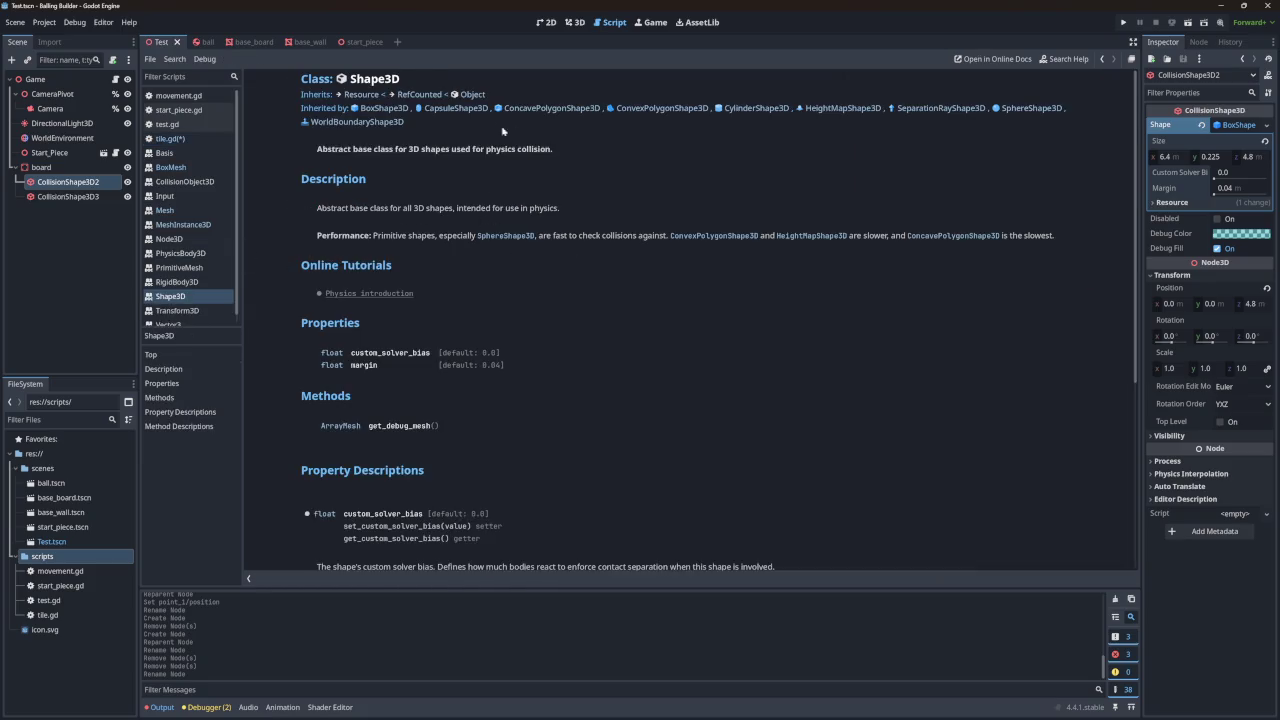
left_click(394, 112)
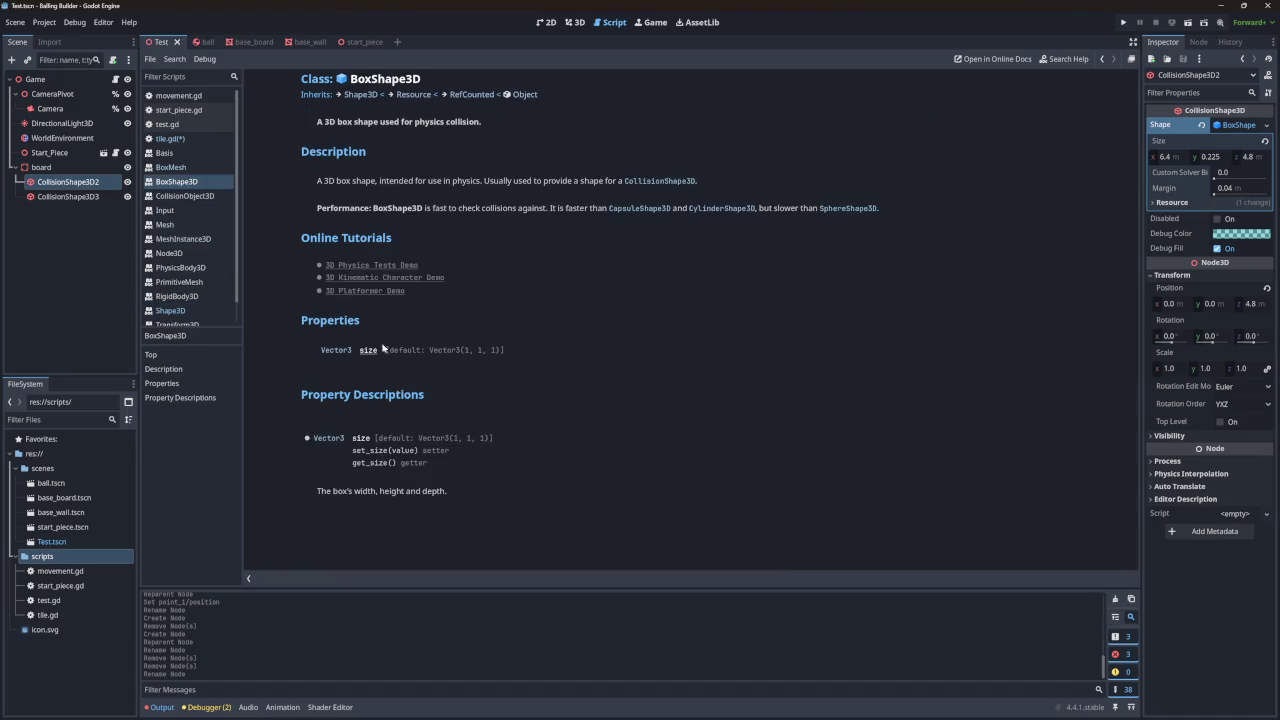
left_click_drag(436, 84, 350, 82)
key("ctrl+c")
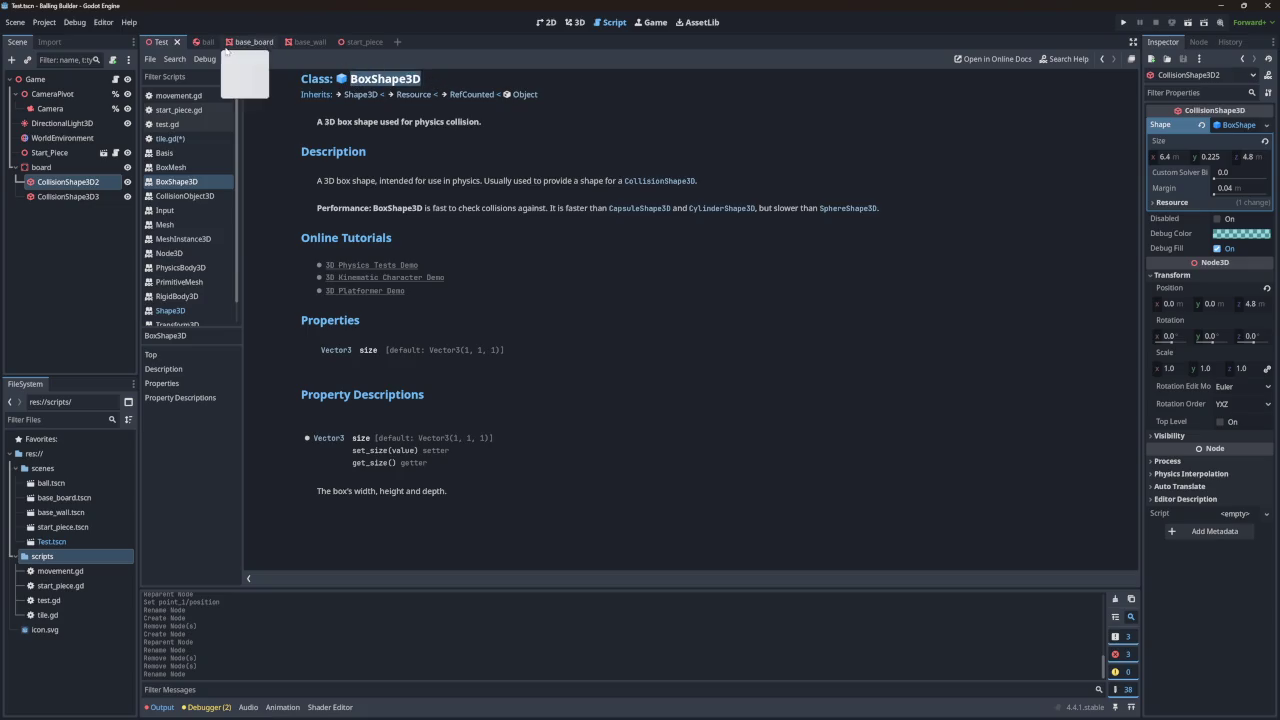
left_click(168, 138)
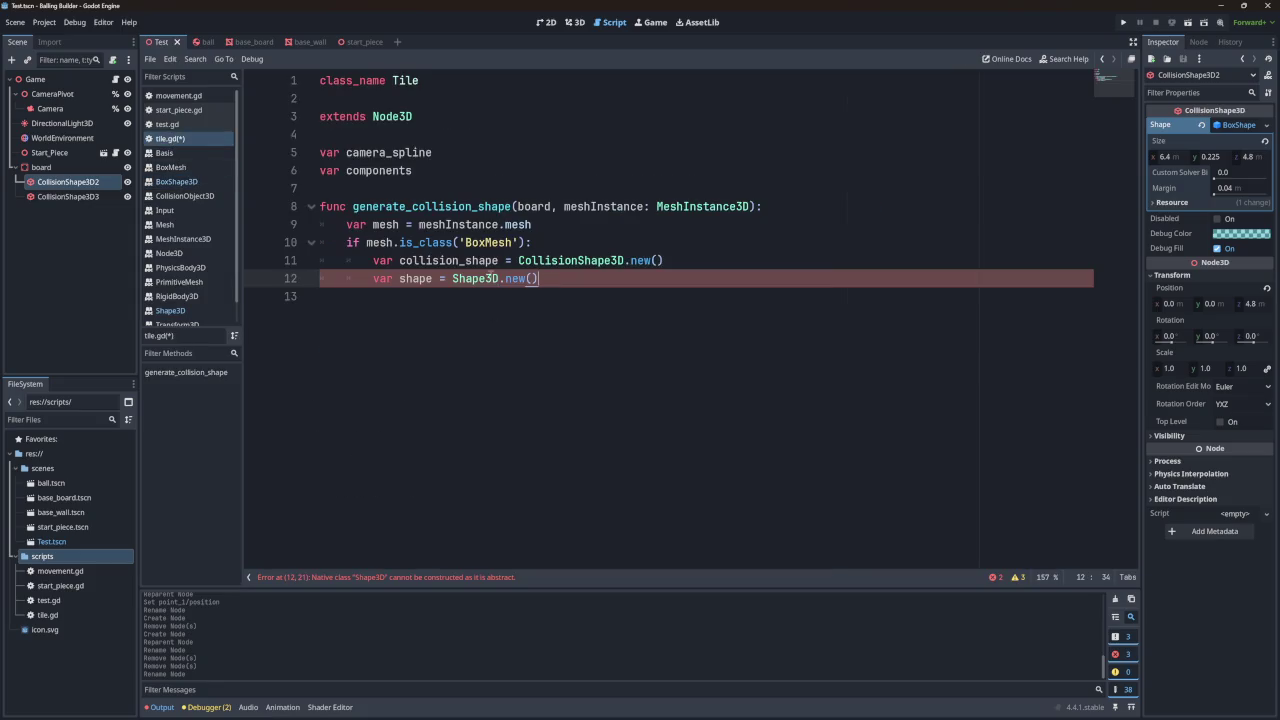
Step: Change line 12 to var shape = BoxShape3D.new() and save the script
double_click(476, 278)
key("ctrl+v")
left_click(320, 296)
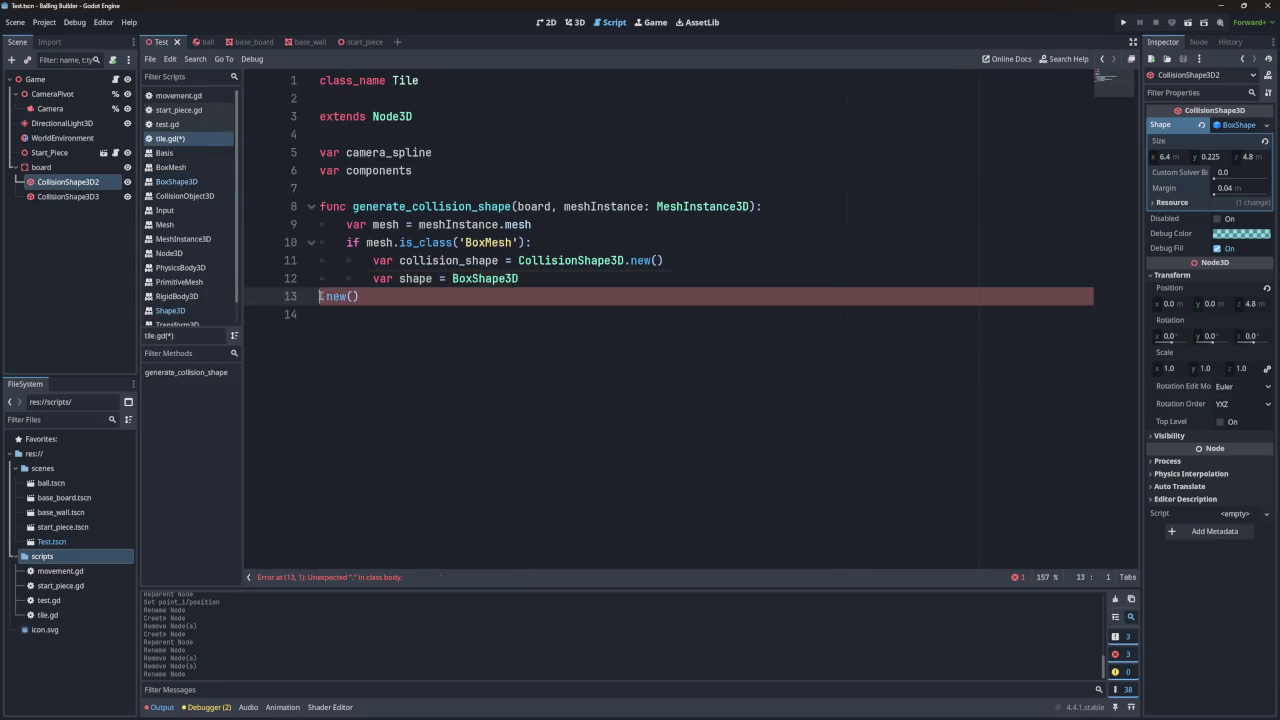
key("BackSpace")
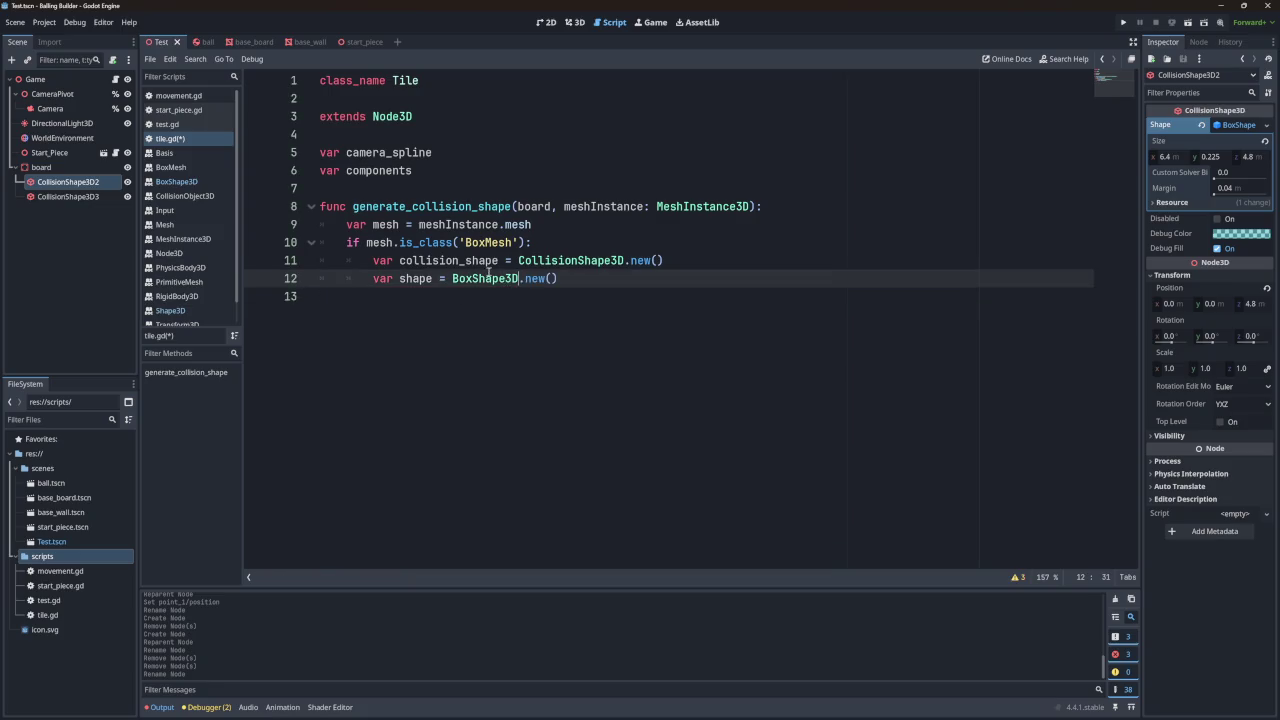
double_click(448, 260)
key("ctrl+s")
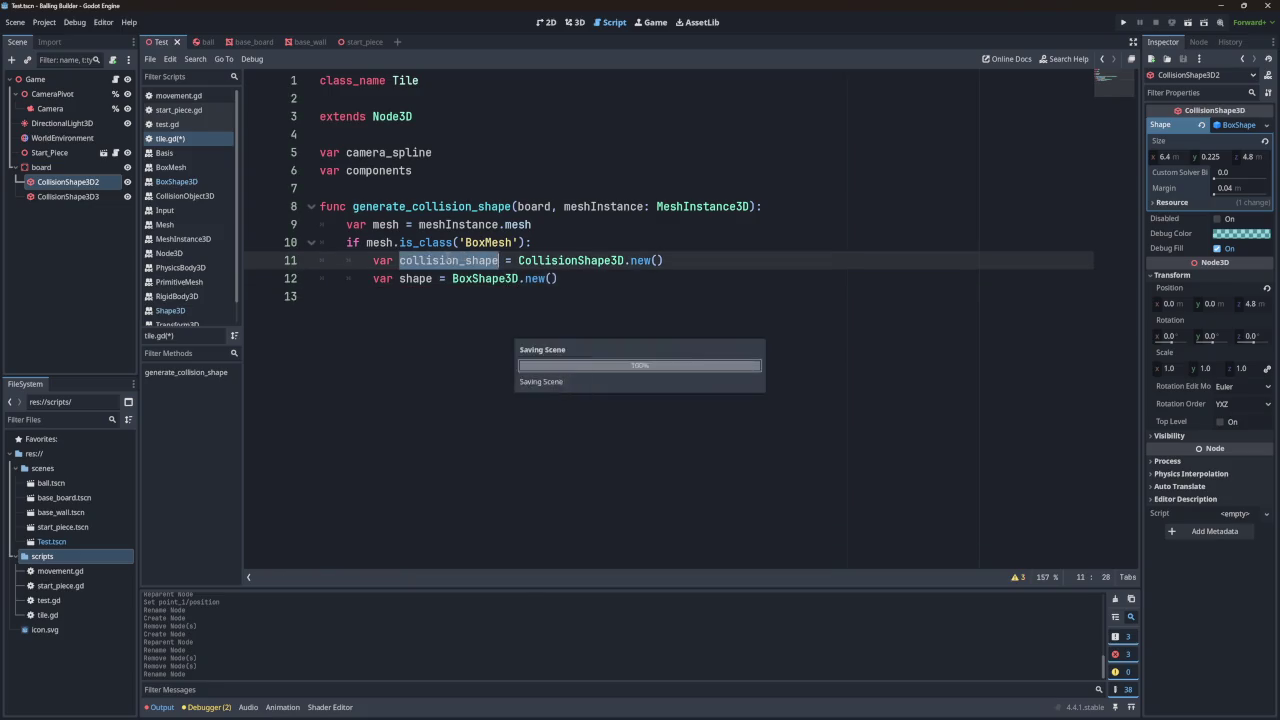
Step: Paste the collision_shape variable name onto empty line 13
left_click(457, 260)
double_click(451, 260)
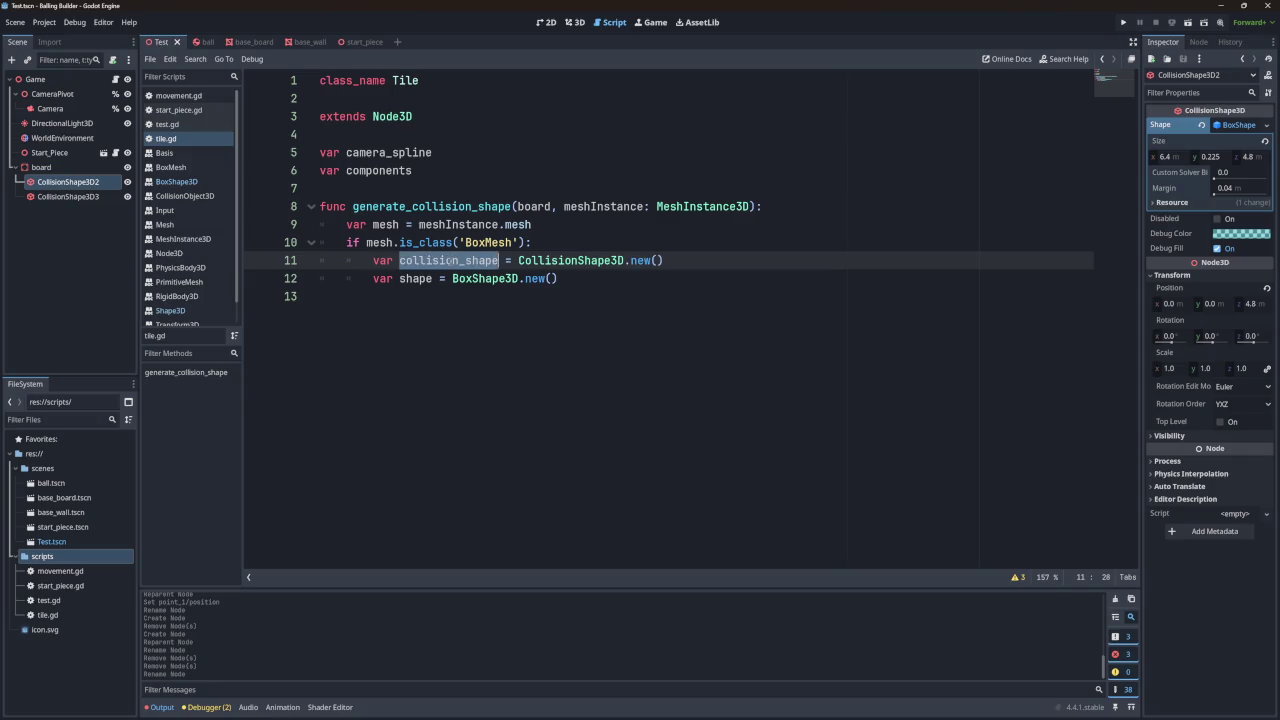
left_click(430, 296)
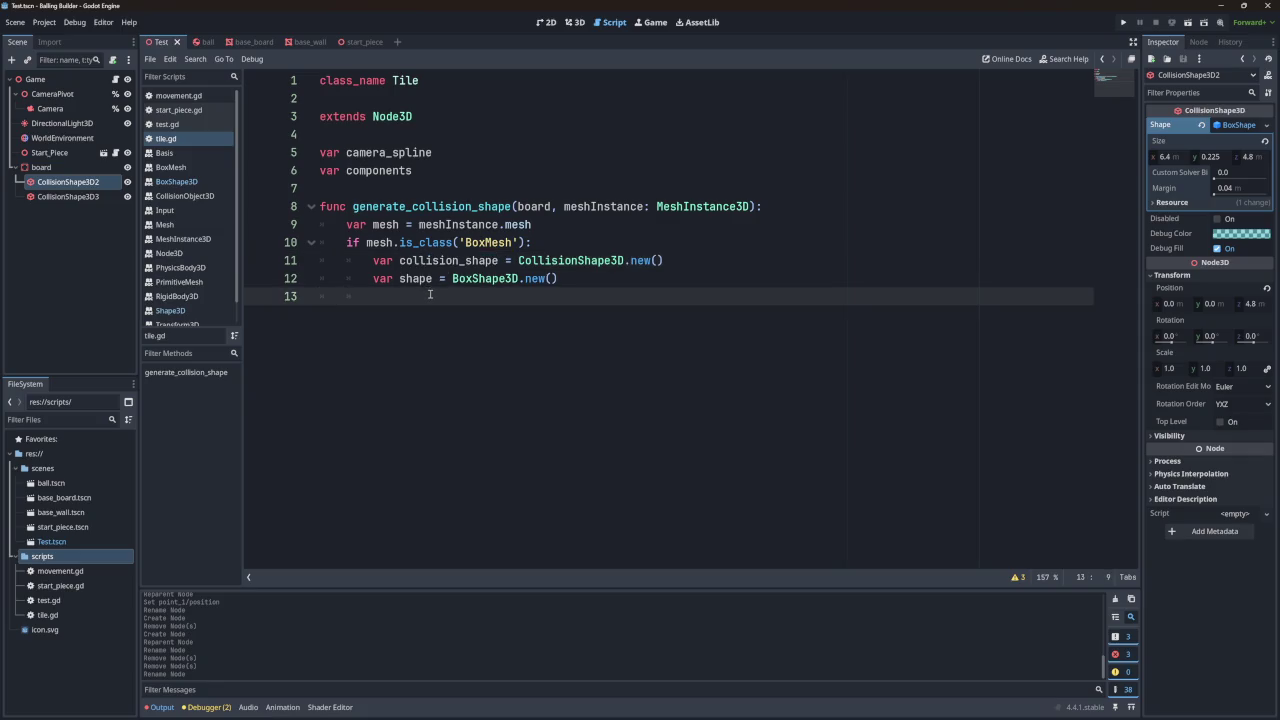
key("Return")
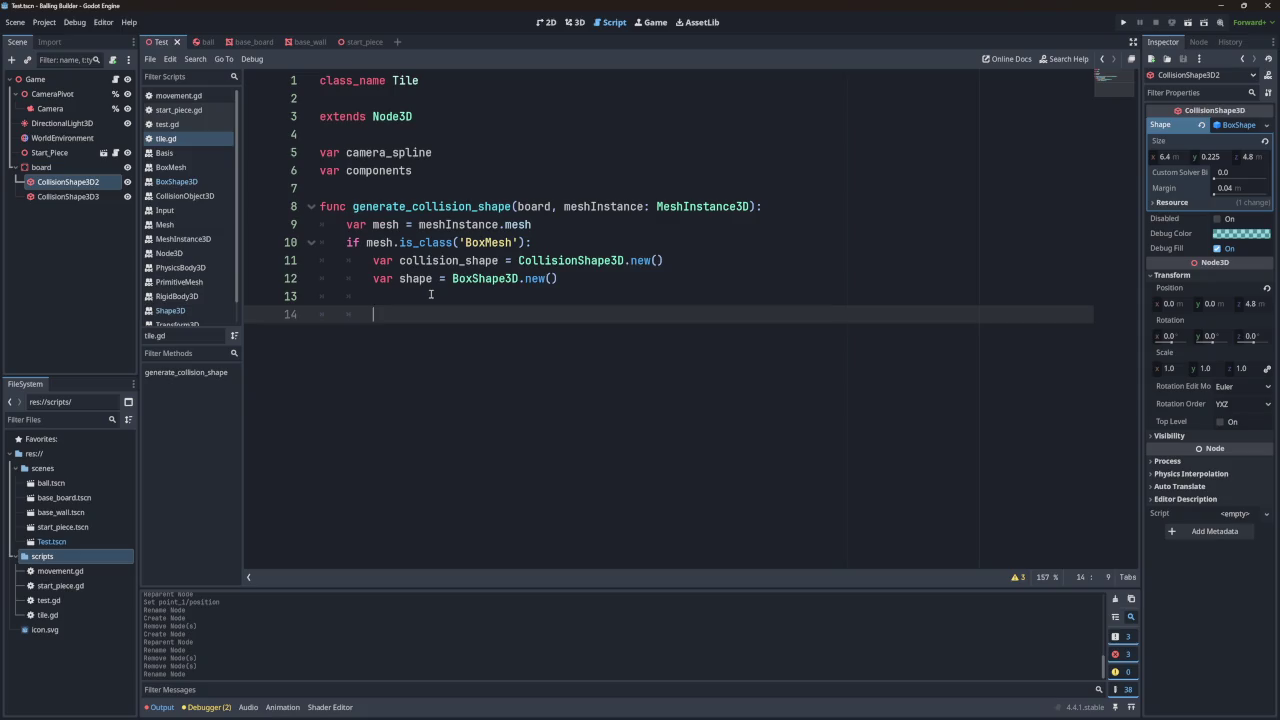
key("ctrl+z")
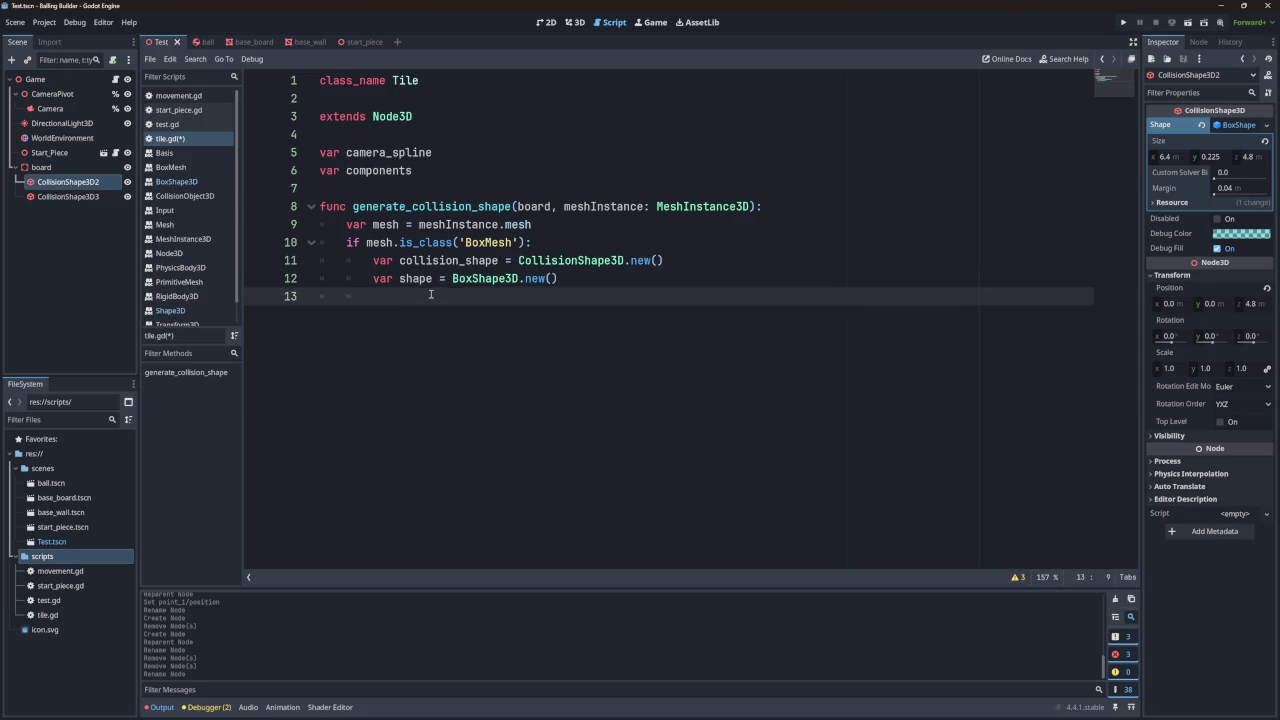
key("super+v")
left_click(388, 436)
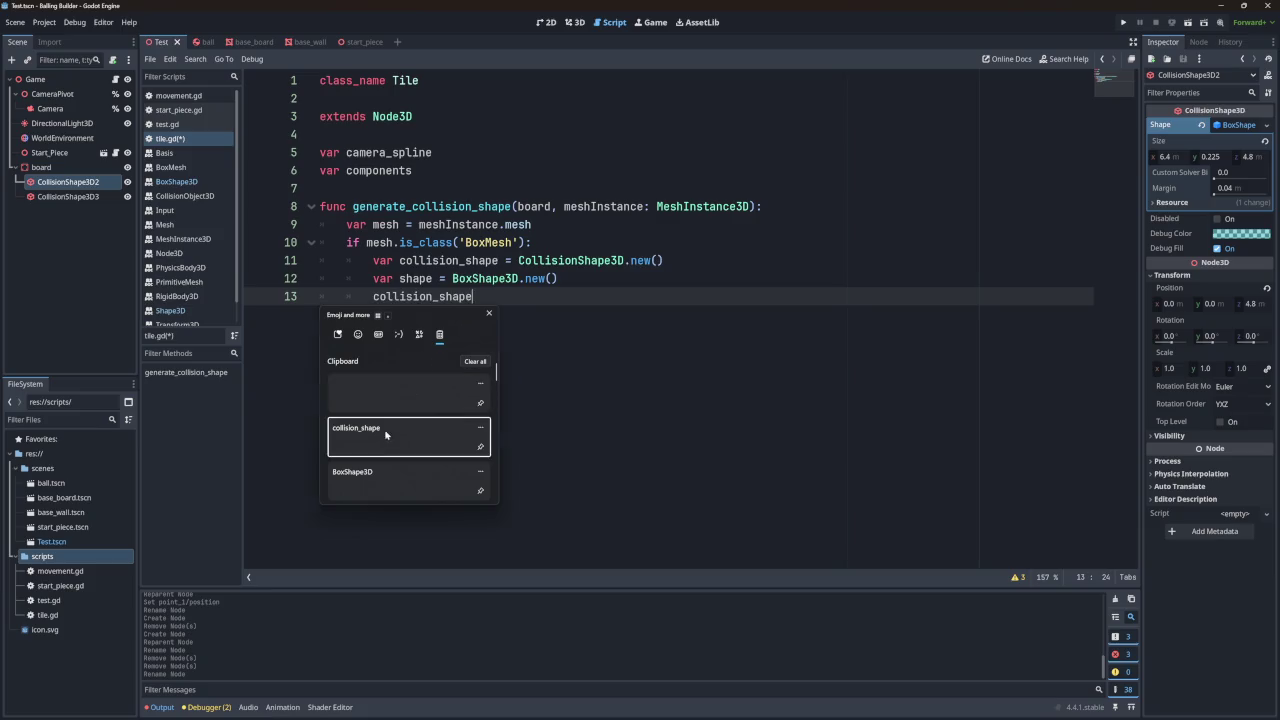
Step: Complete line 13 as collision_shape.shape = shape and start a new indented line
type(".s")
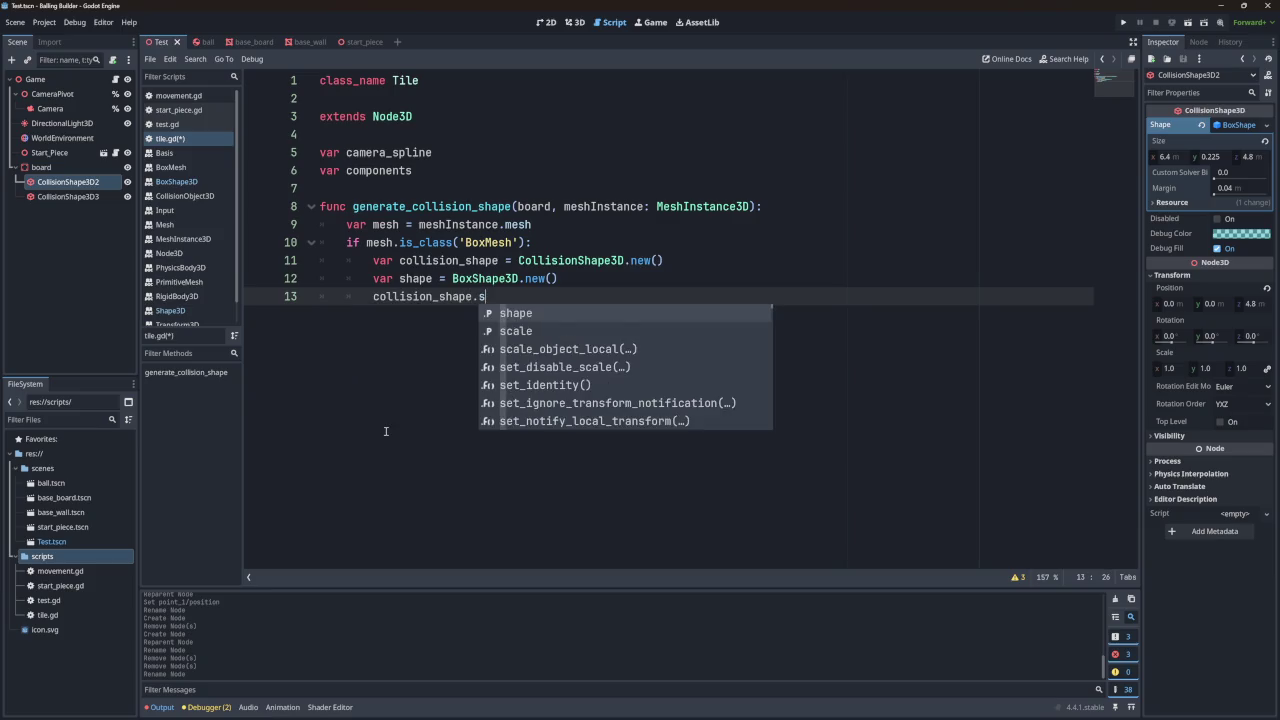
key("BackSpace")
type("sh")
key("Return")
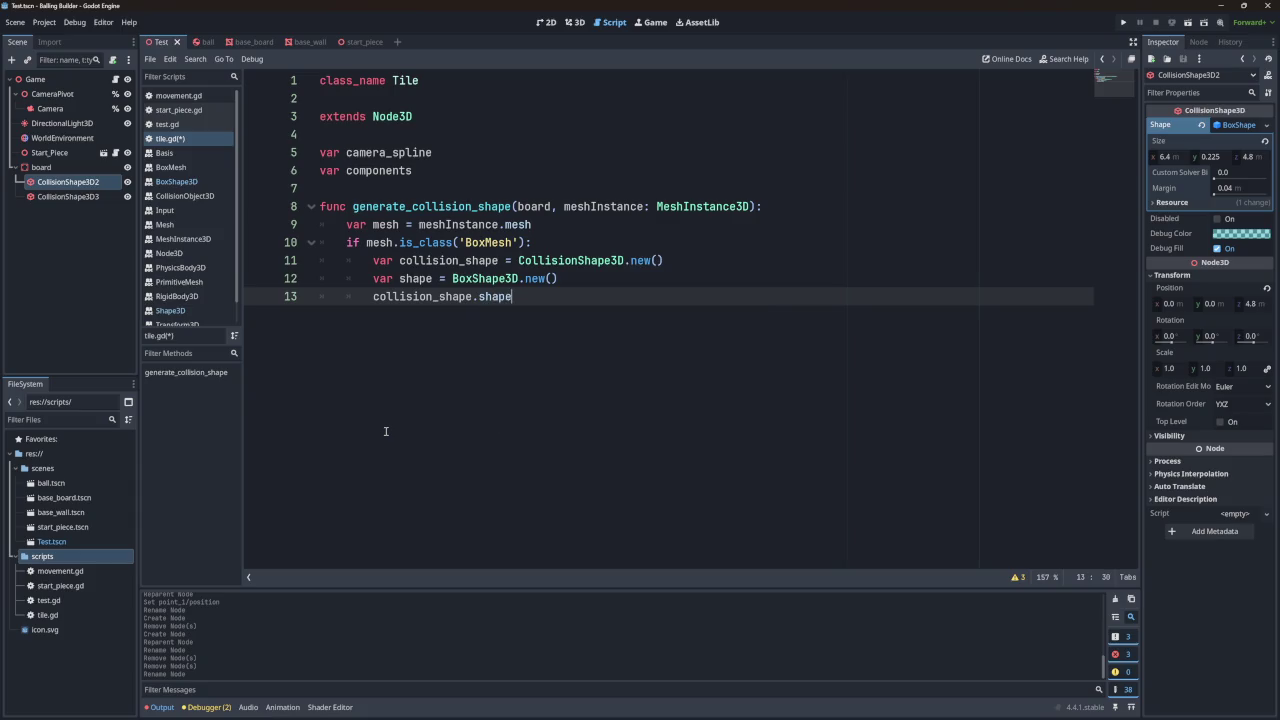
type("=")
key("BackSpace")
key("BackSpace")
type("= shape")
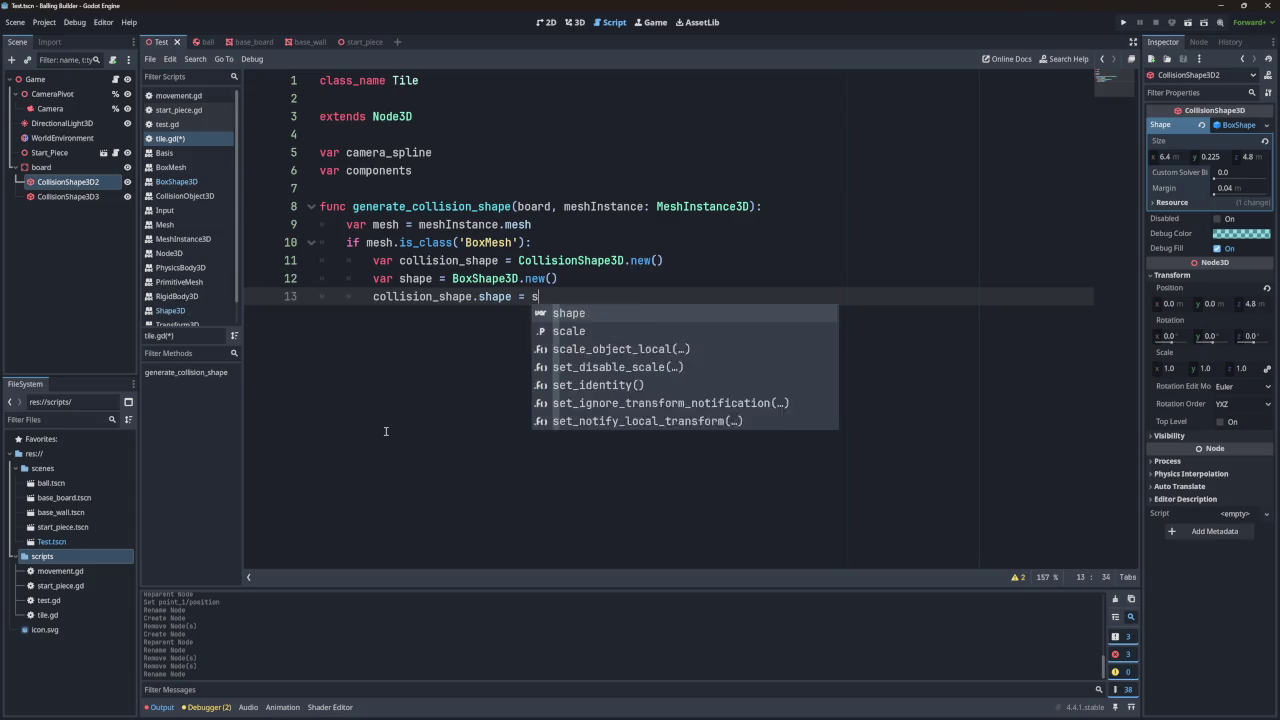
key("Escape")
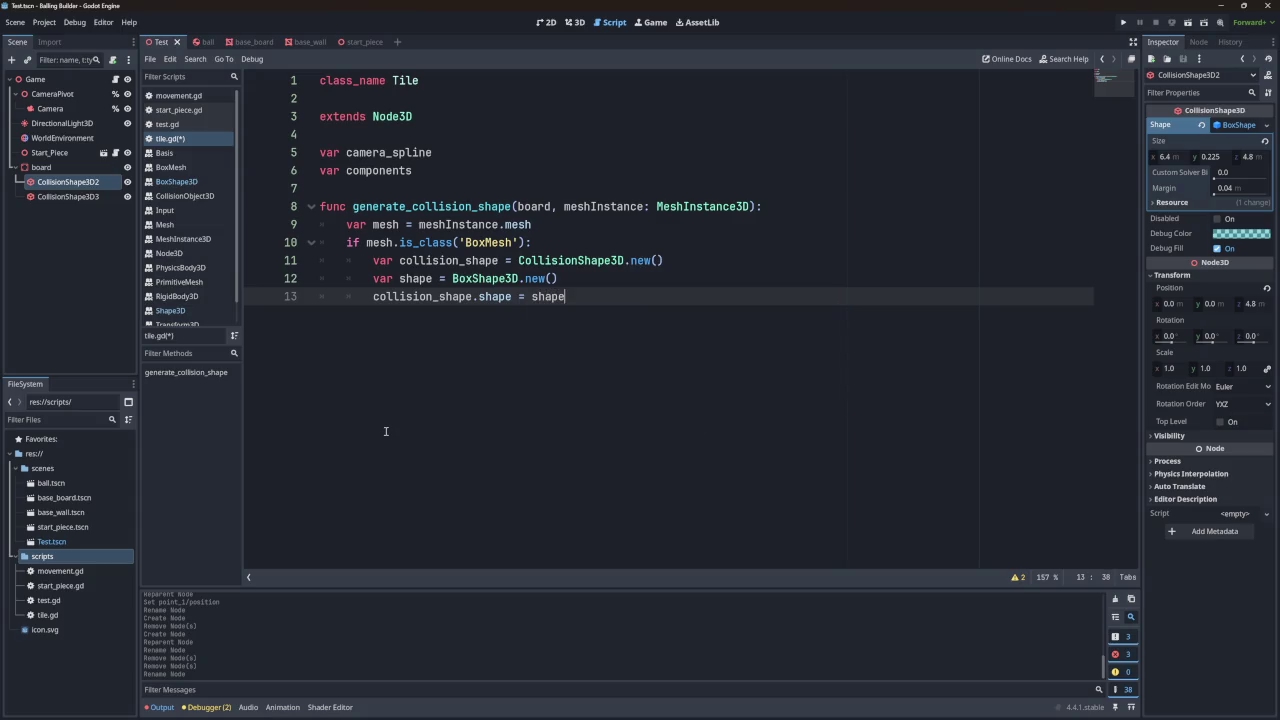
key("Return")
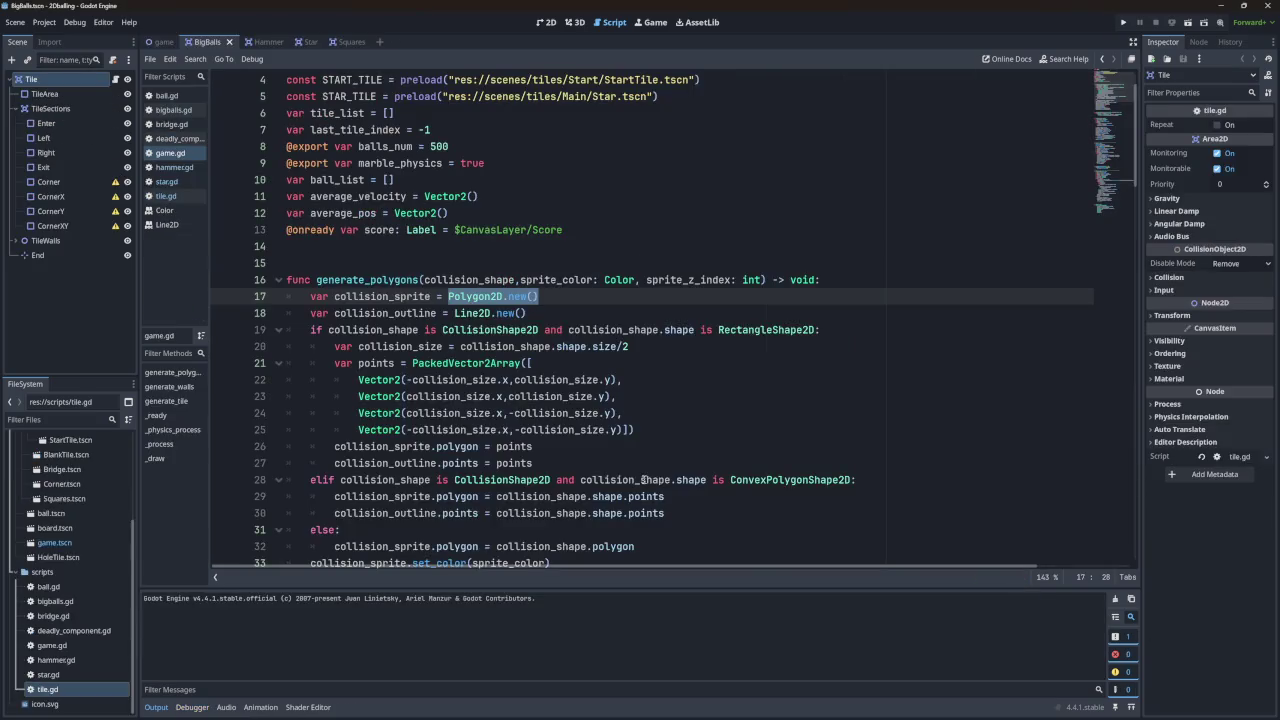
Step: Scroll through the 2D project's generate_polygons and highlight the collision_sprite add_child call on line 40
scroll(457, 313, "down", 1)
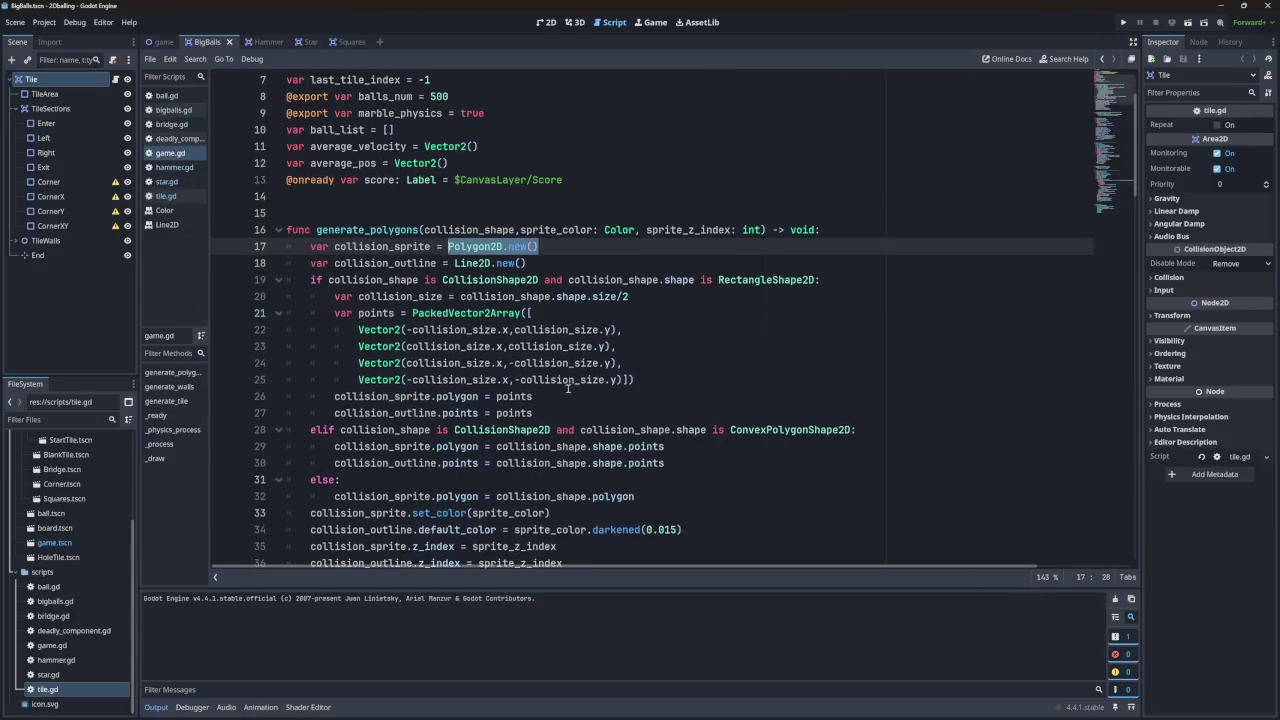
scroll(452, 296, "down", 4)
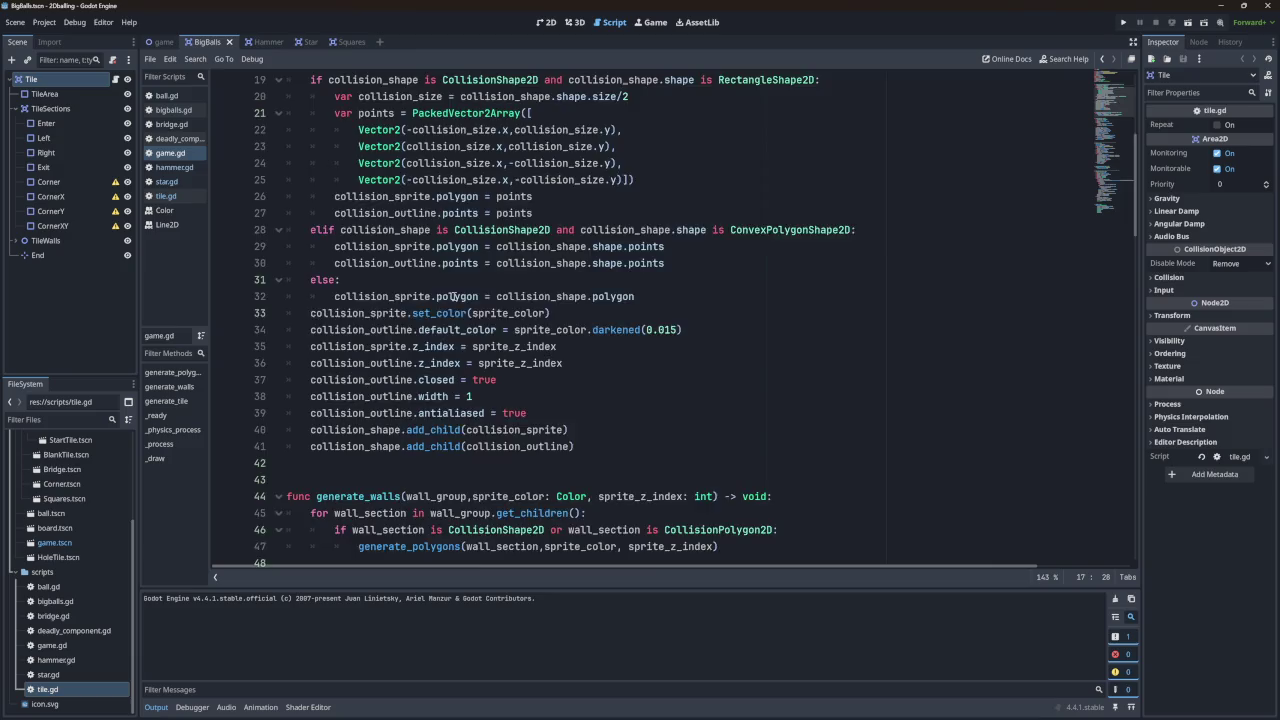
scroll(452, 296, "up", 4)
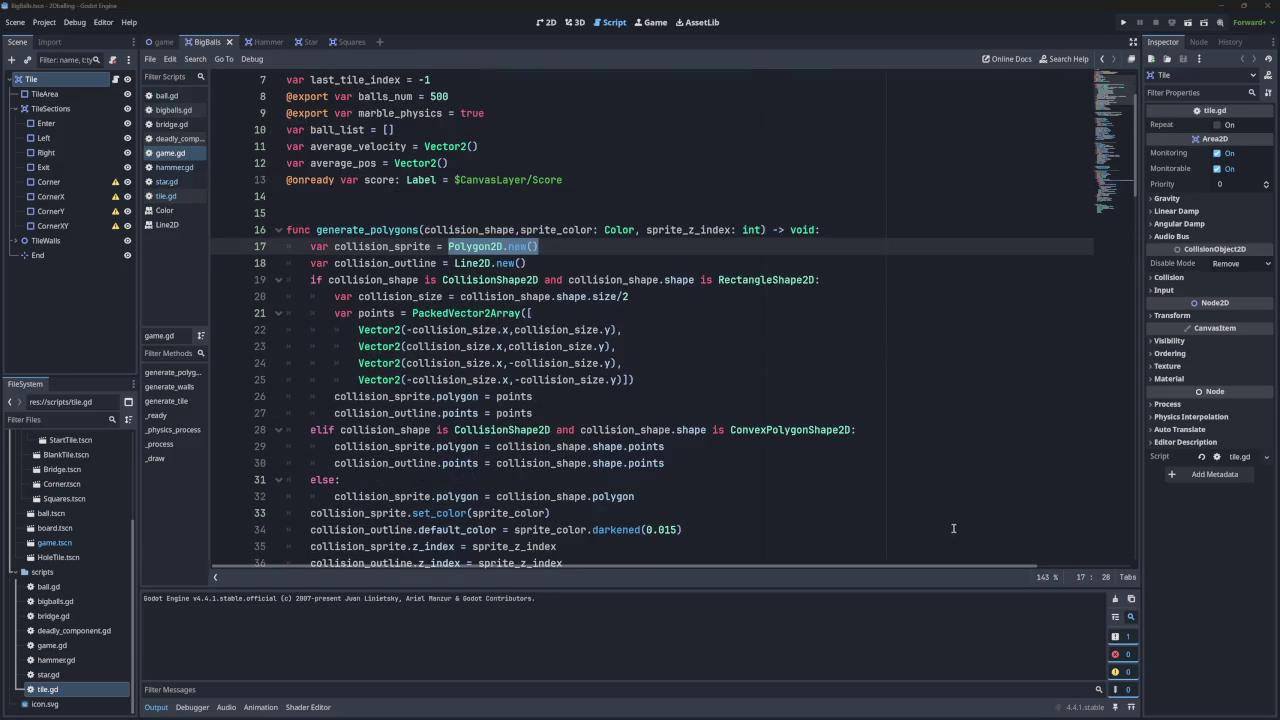
scroll(784, 494, "down", 3)
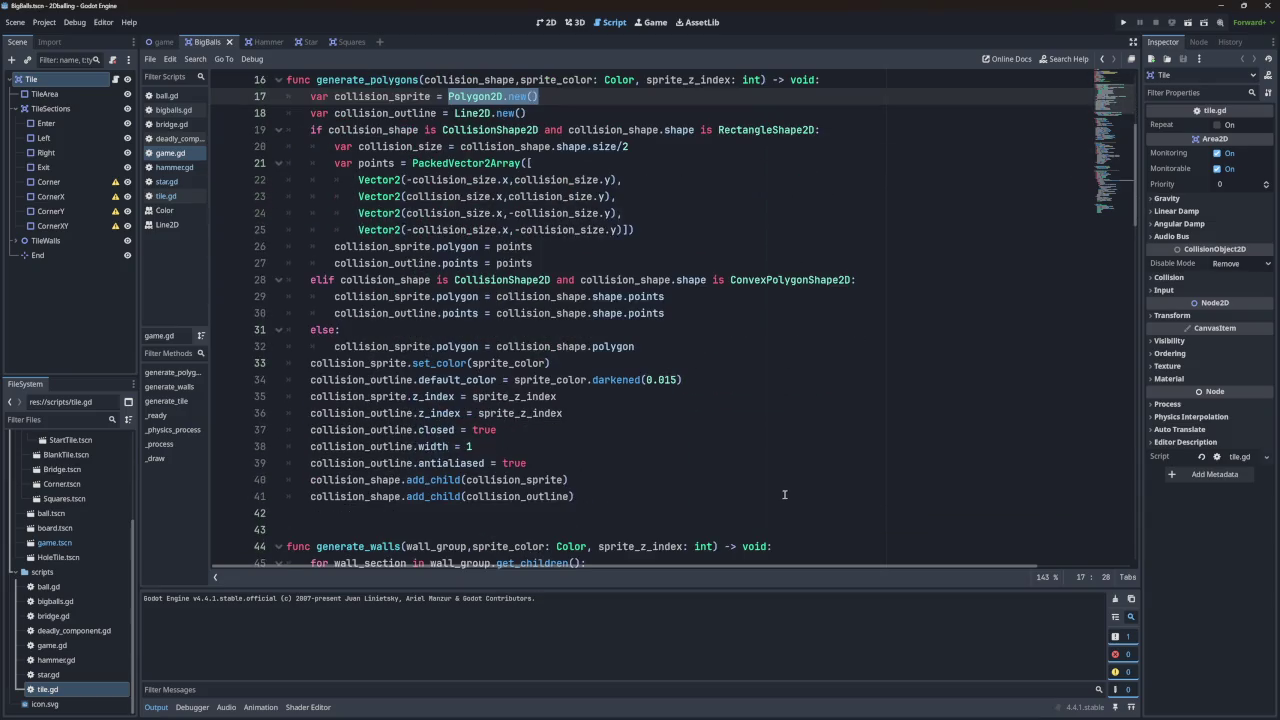
double_click(357, 480)
double_click(435, 480)
double_click(514, 480)
double_click(357, 480)
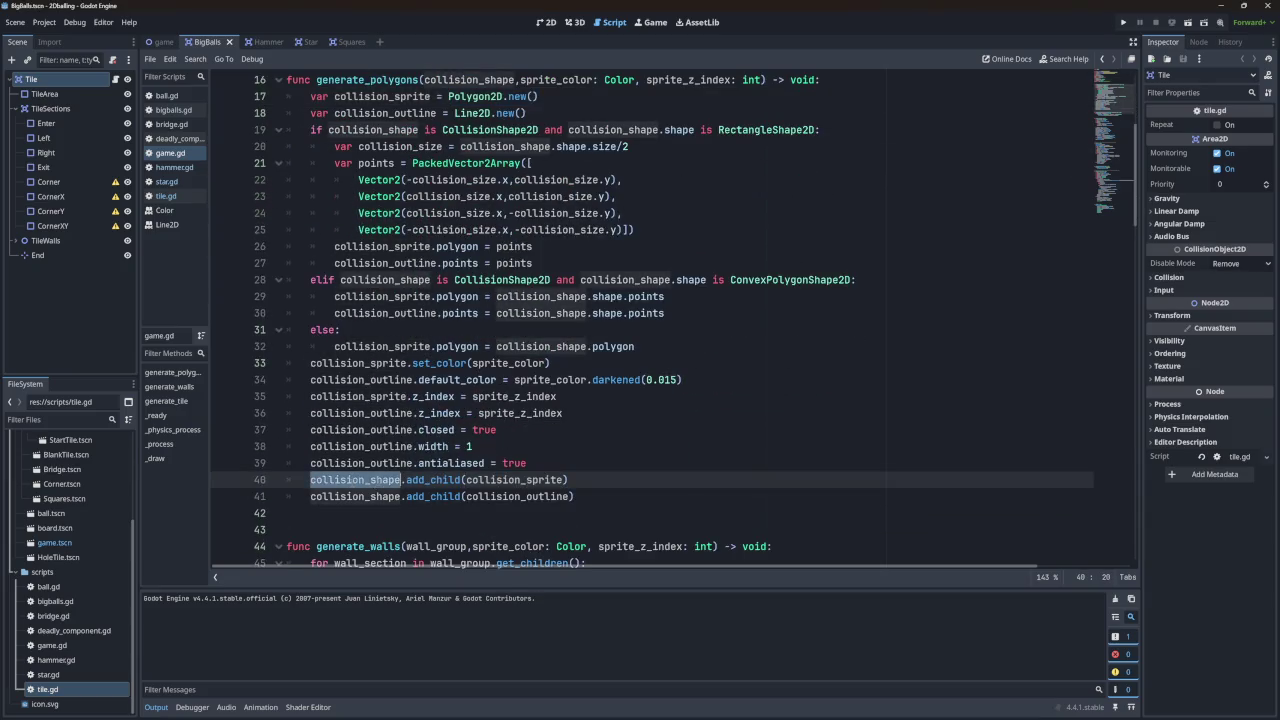
double_click(435, 480)
double_click(514, 480)
double_click(435, 480)
double_click(357, 480)
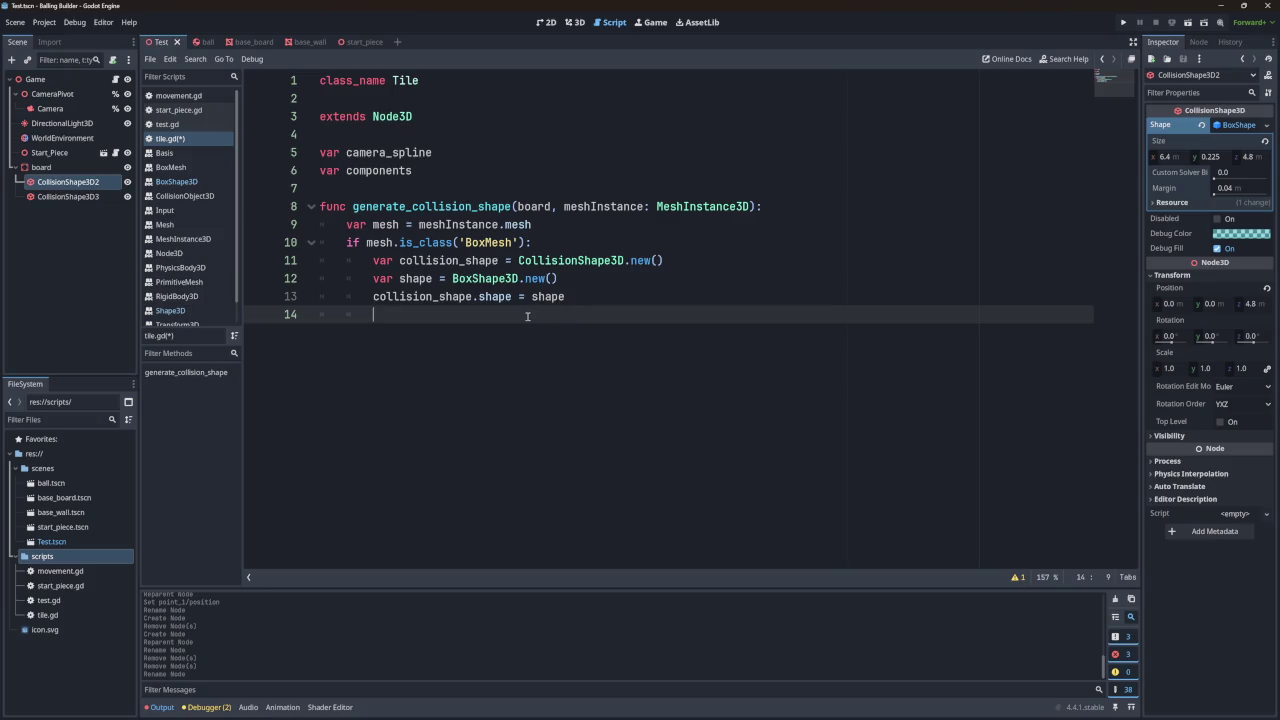
Step: Remove empty line 14 and insert a new line 13 reading shape.size = mesh.size *
type("shap")
key("BackSpace")
key("BackSpace")
key("BackSpace")
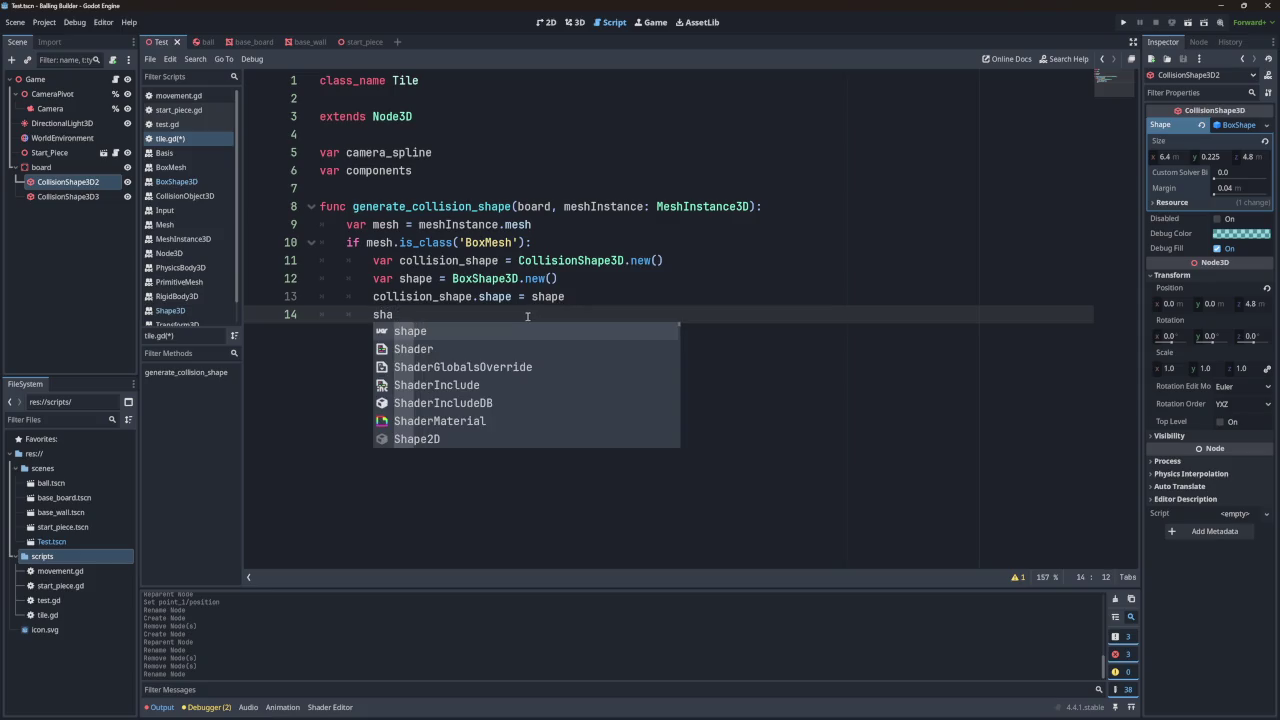
key("BackSpace")
key("BackSpace")
key("BackSpace")
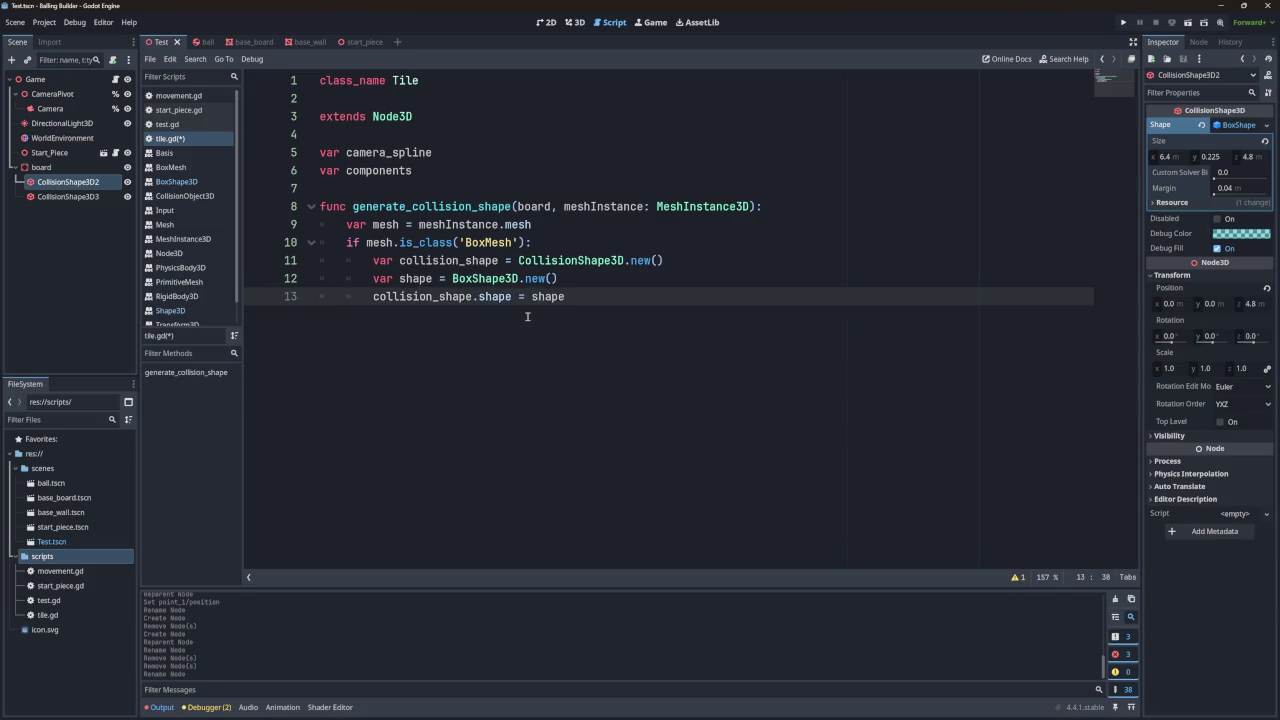
left_click(574, 281)
key("Return")
type("shap")
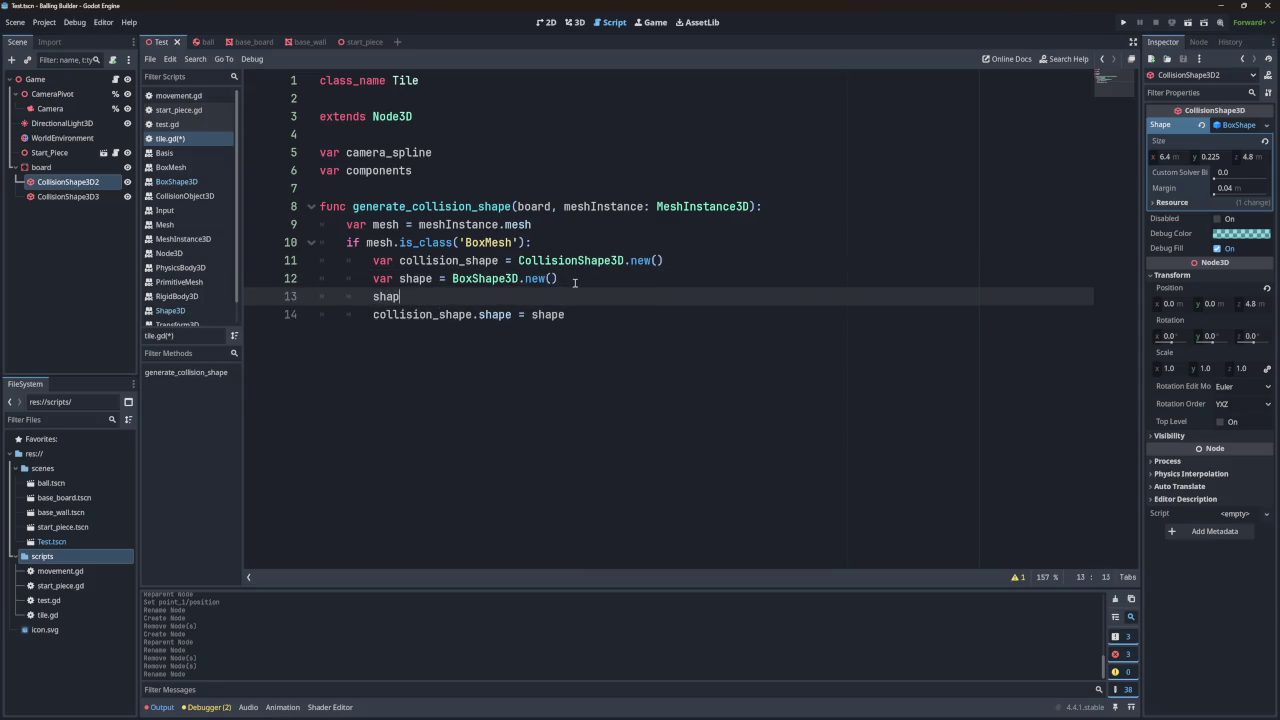
type("e.si")
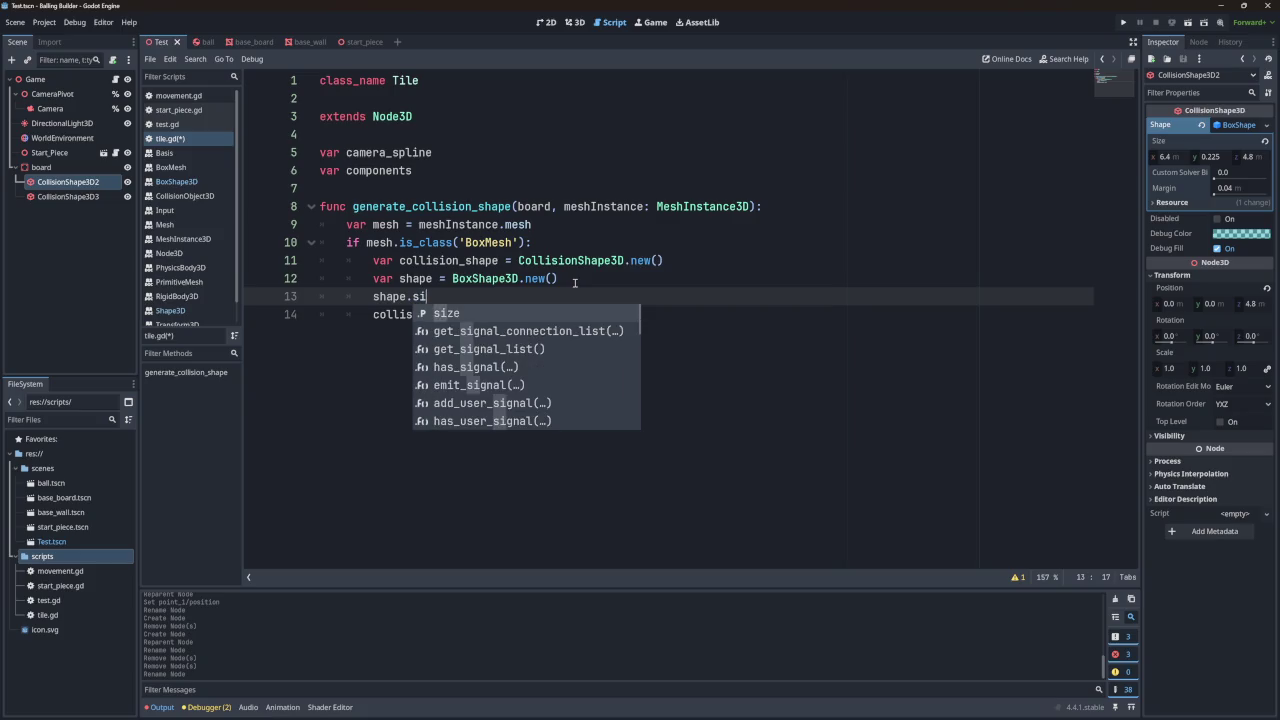
type("ze ")
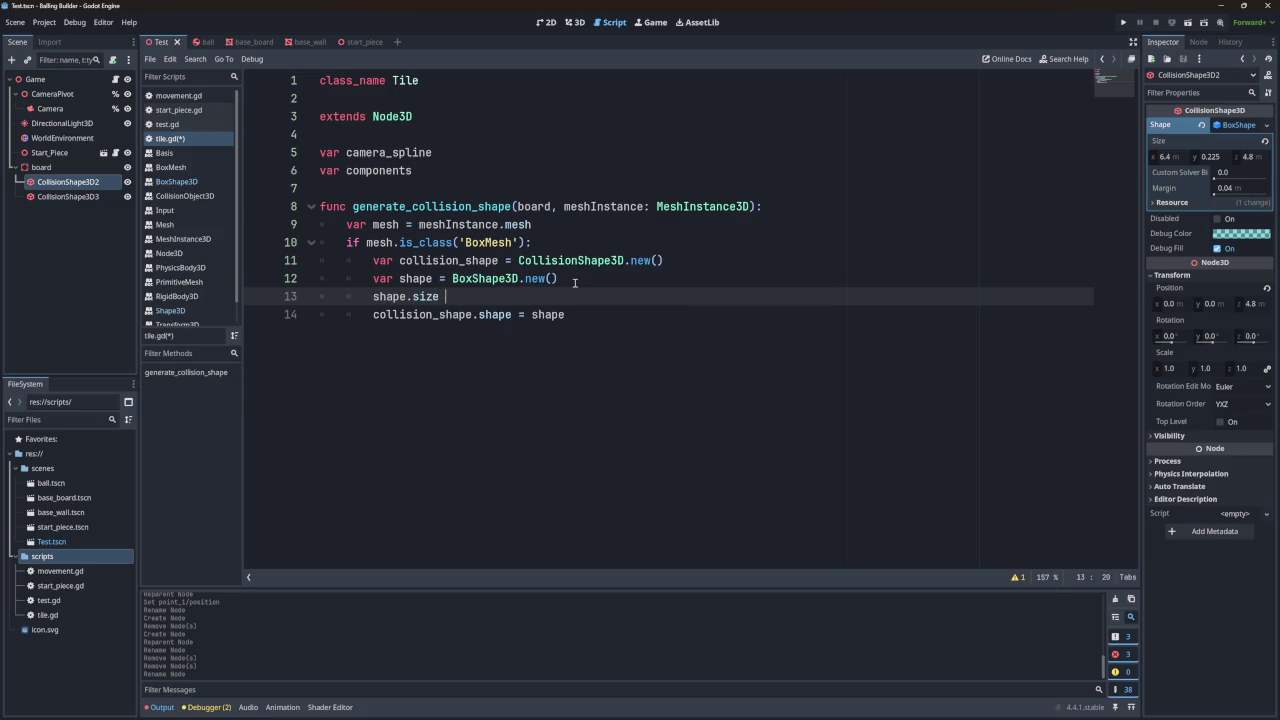
type("=")
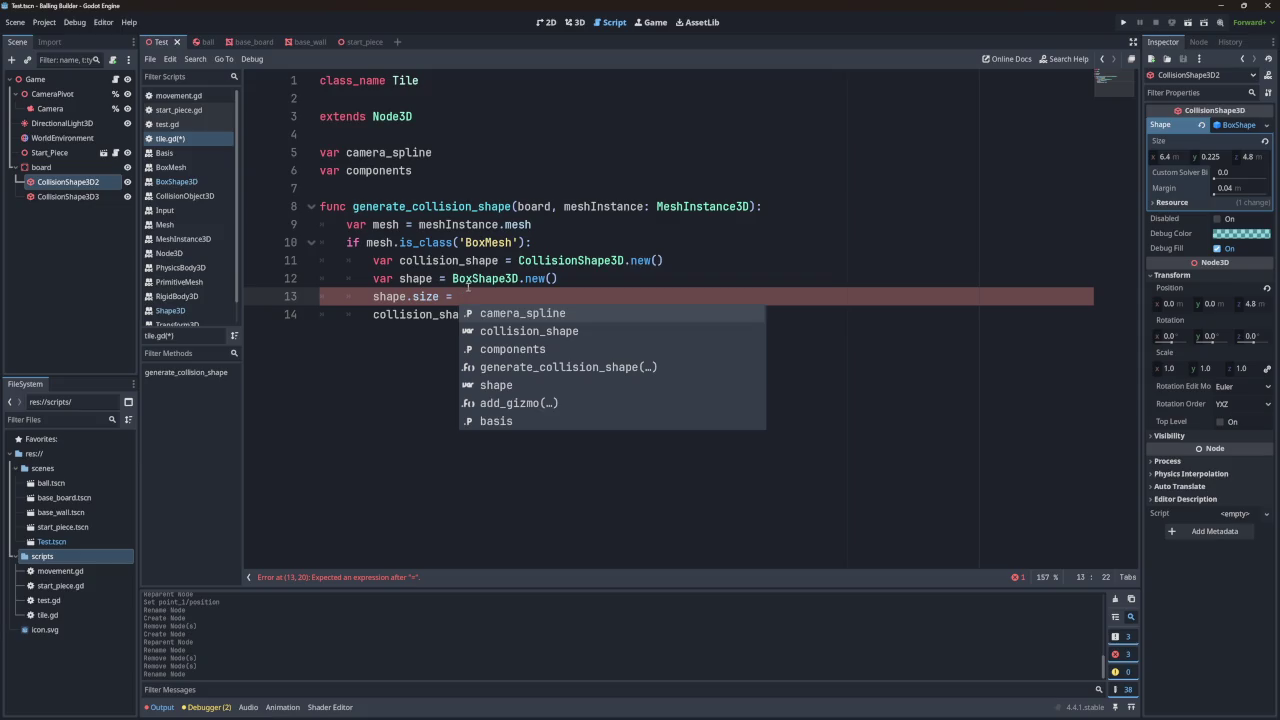
mouse_move(465, 280)
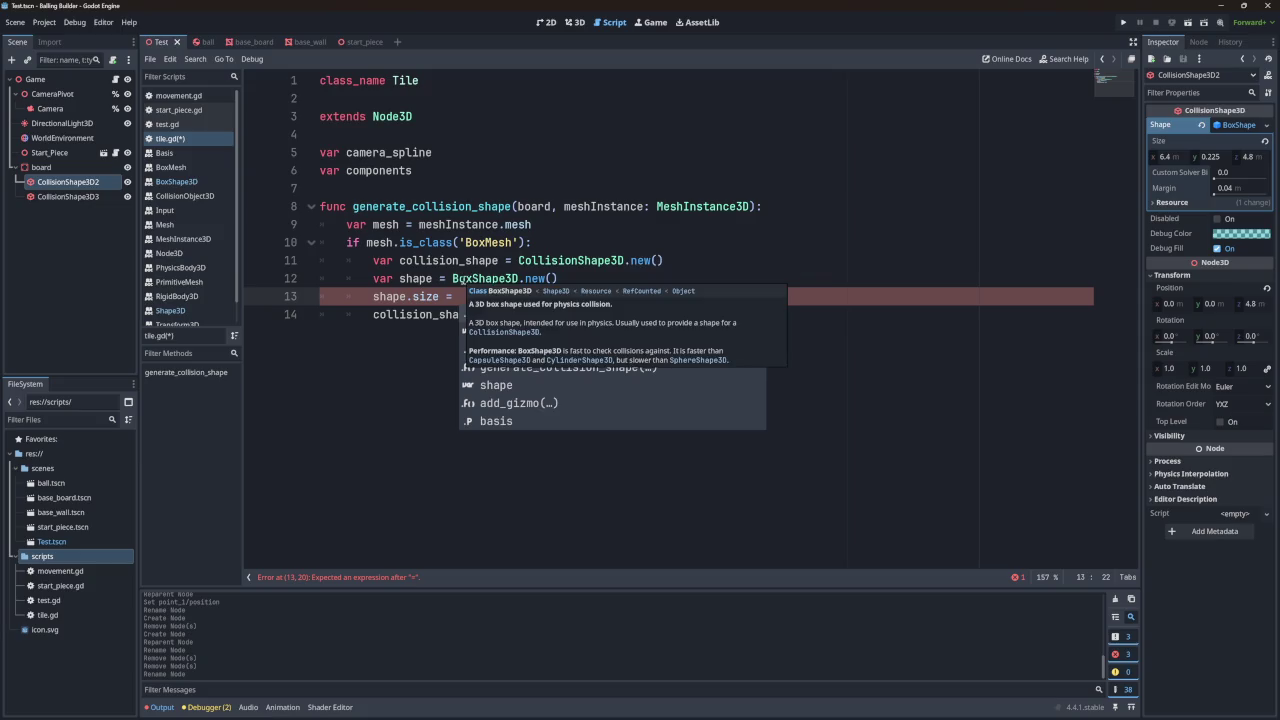
type("mesh.s")
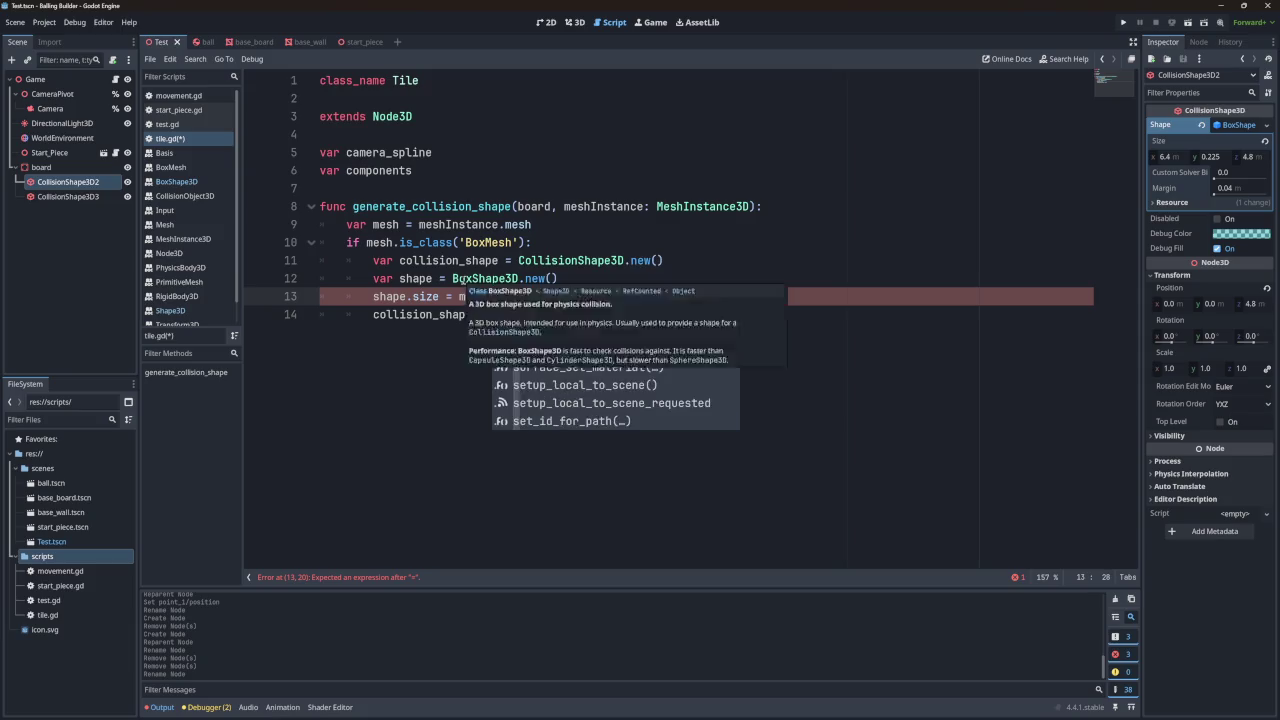
type("ize")
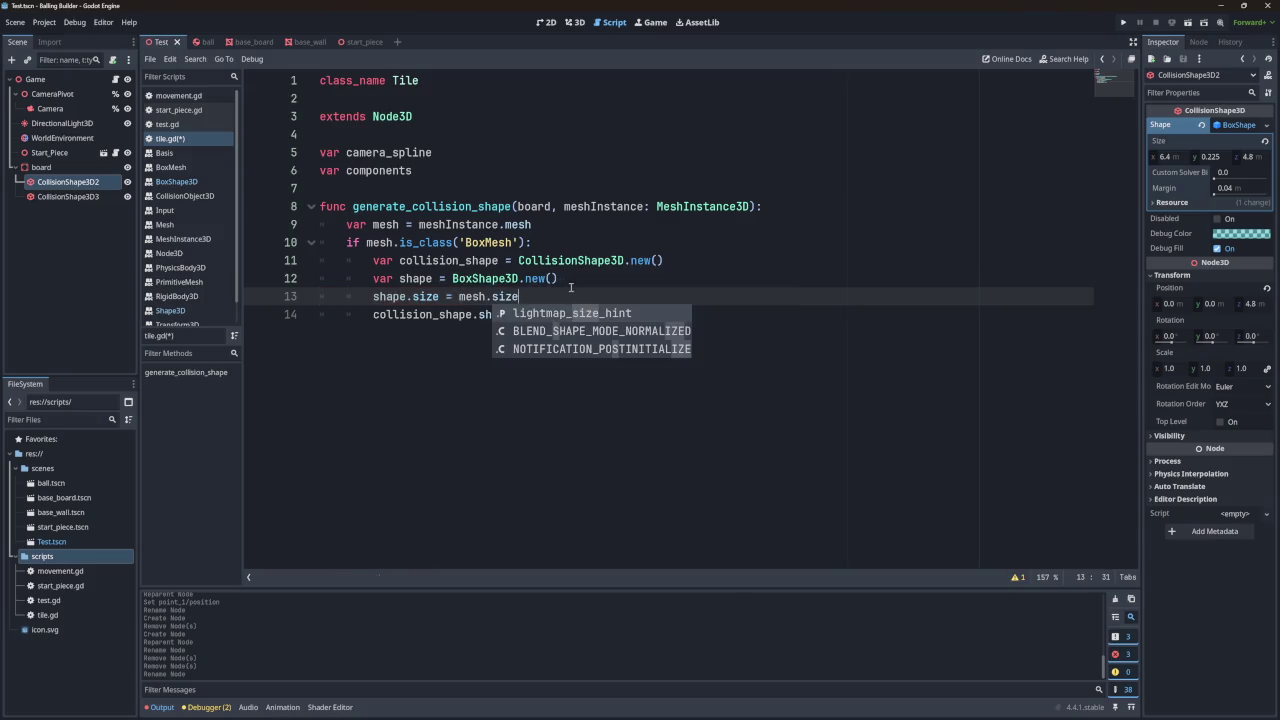
key("Escape")
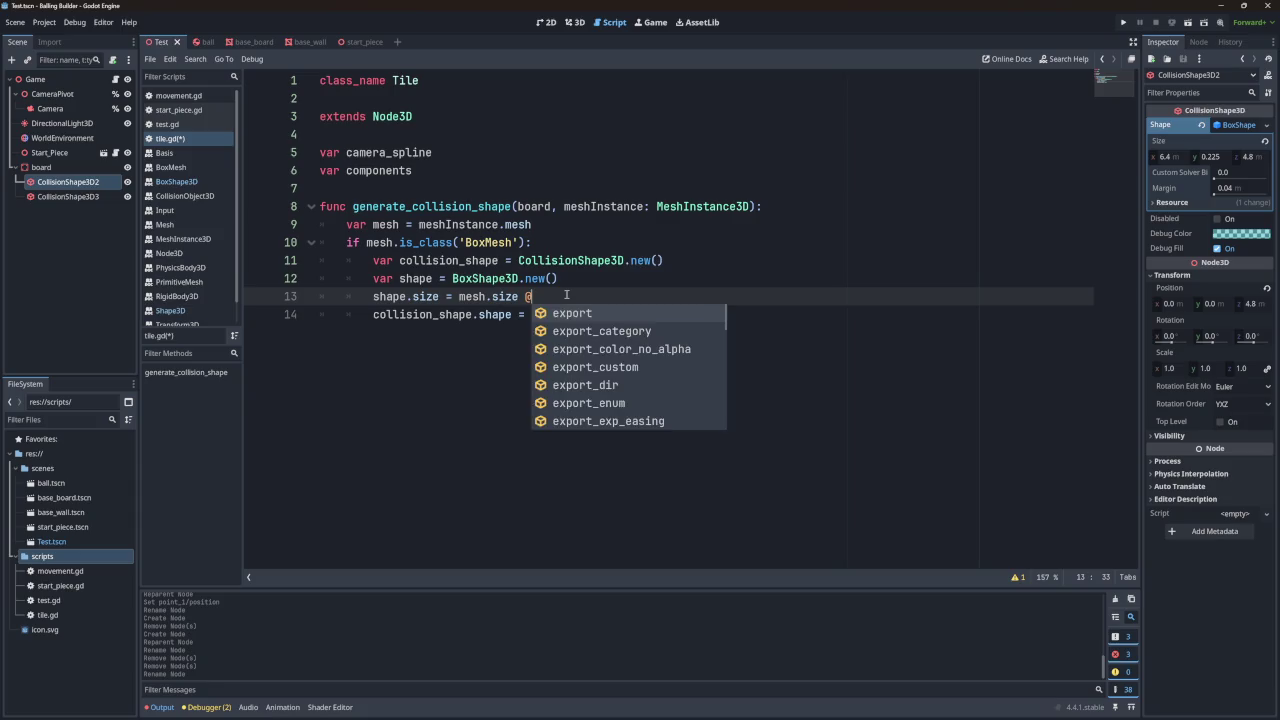
key("Escape")
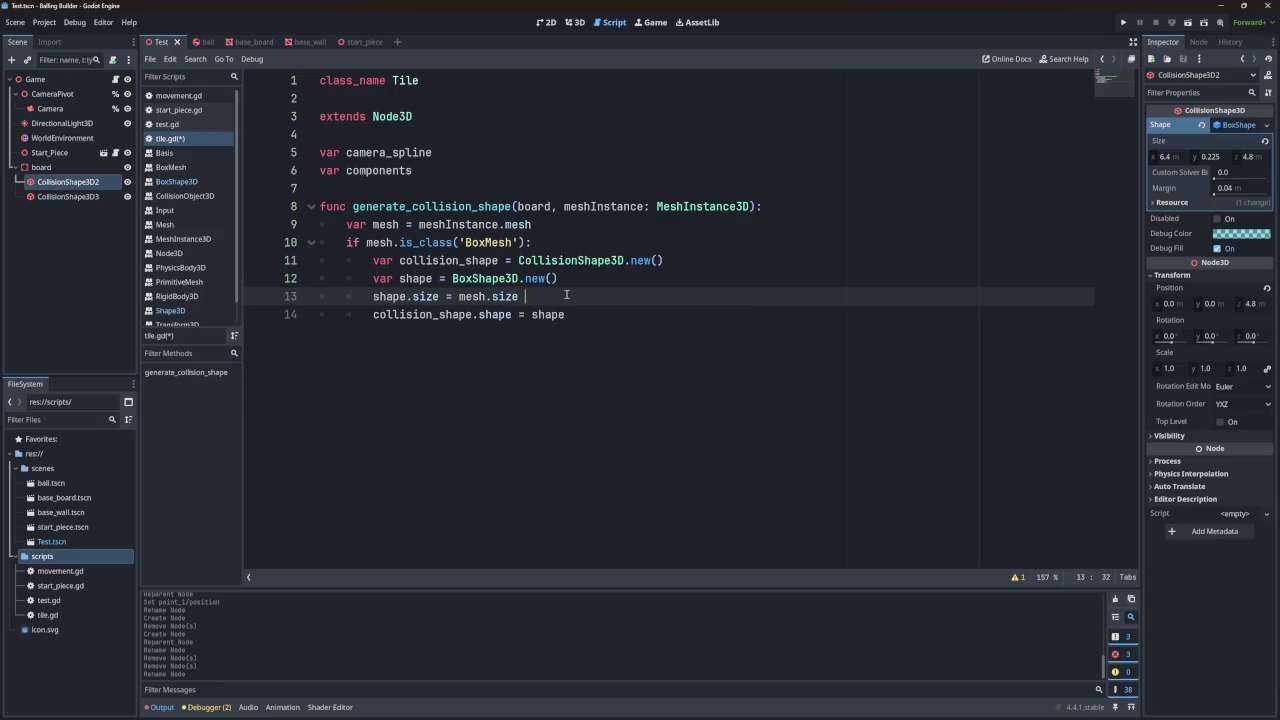
type("*")
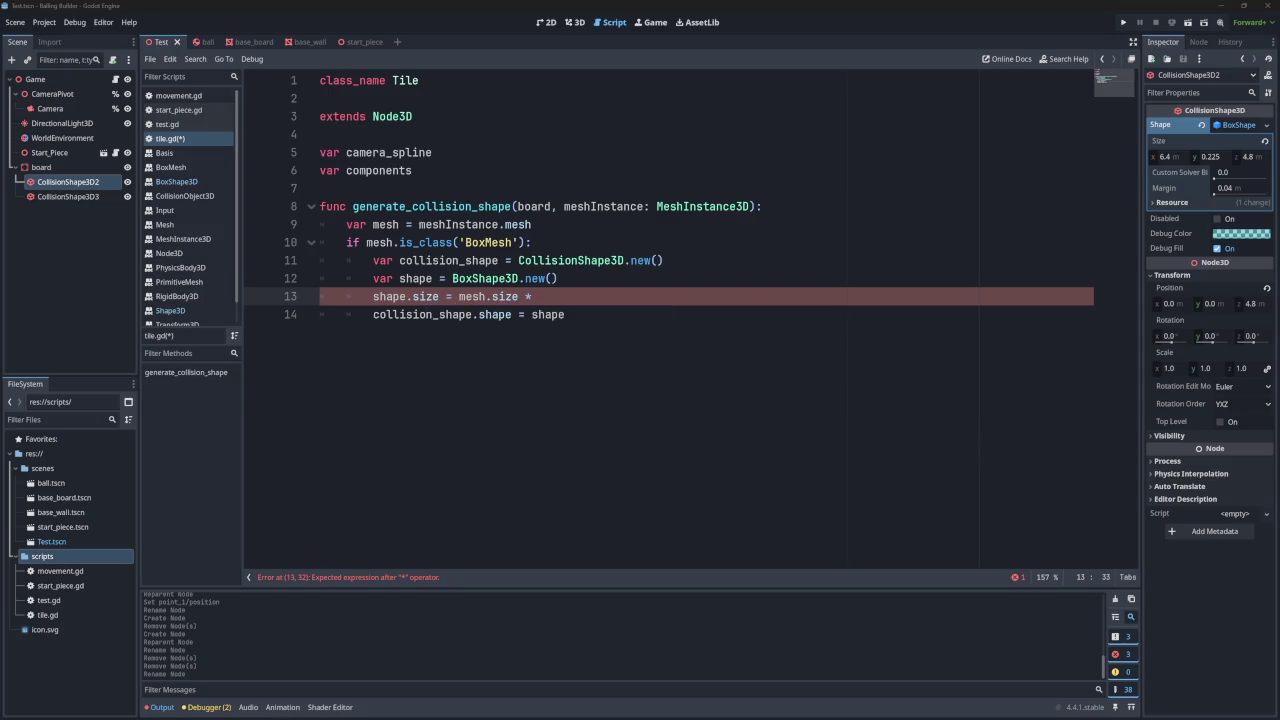
scroll(197, 263, "down", 1)
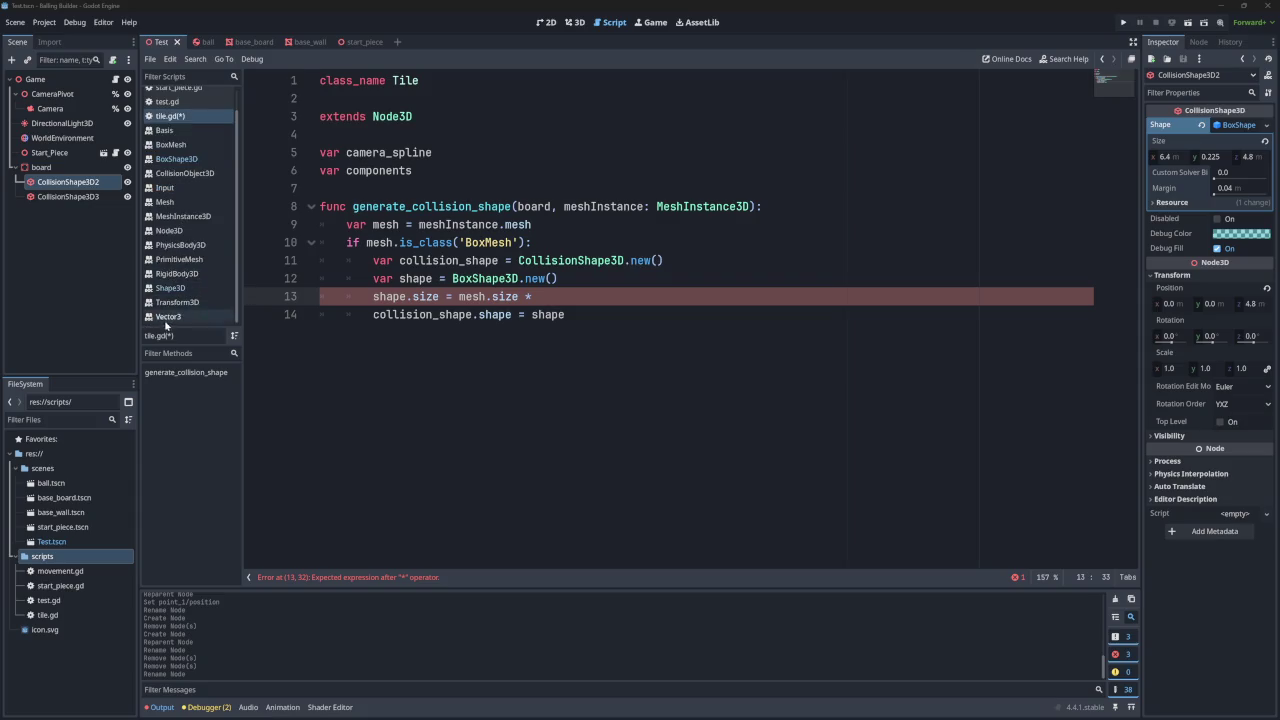
Step: Open the Vector3 docs and read the operator description for multiplying by an int
left_click(170, 316)
scroll(385, 321, "down", 20)
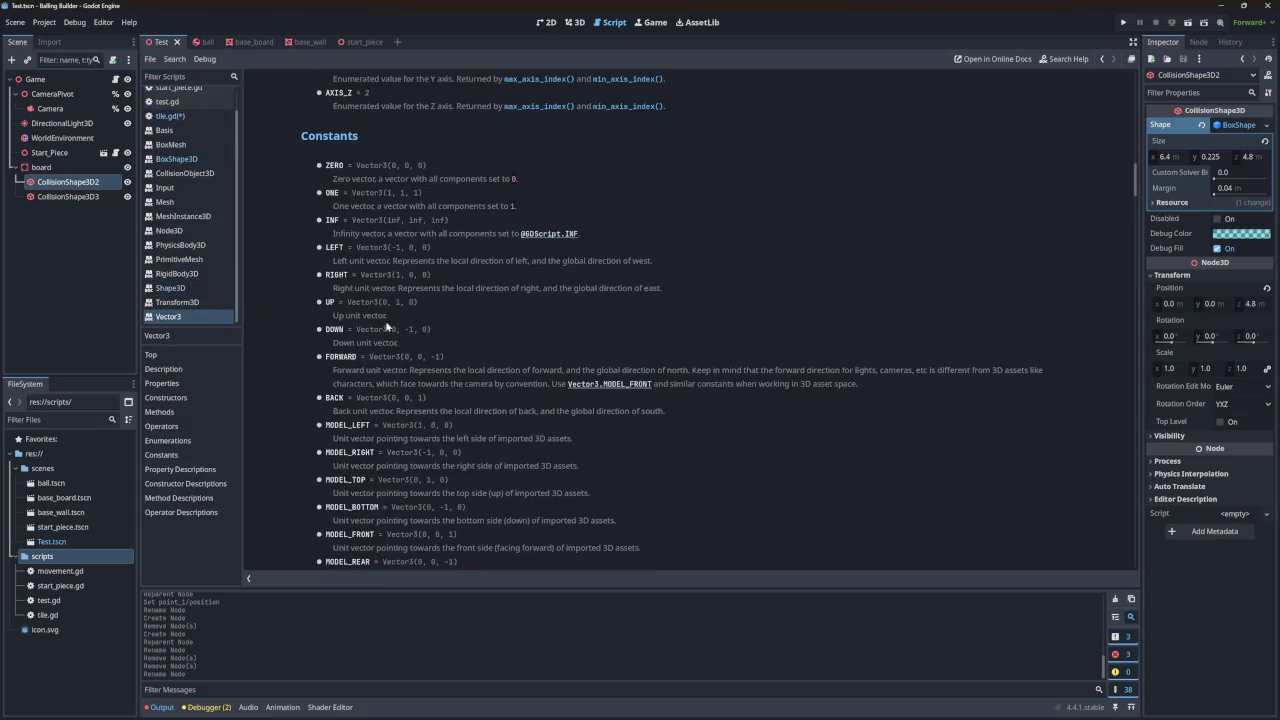
scroll(385, 321, "up", 5)
scroll(385, 315, "down", 5)
scroll(399, 290, "down", 6)
scroll(399, 290, "down", 8)
scroll(398, 289, "up", 9)
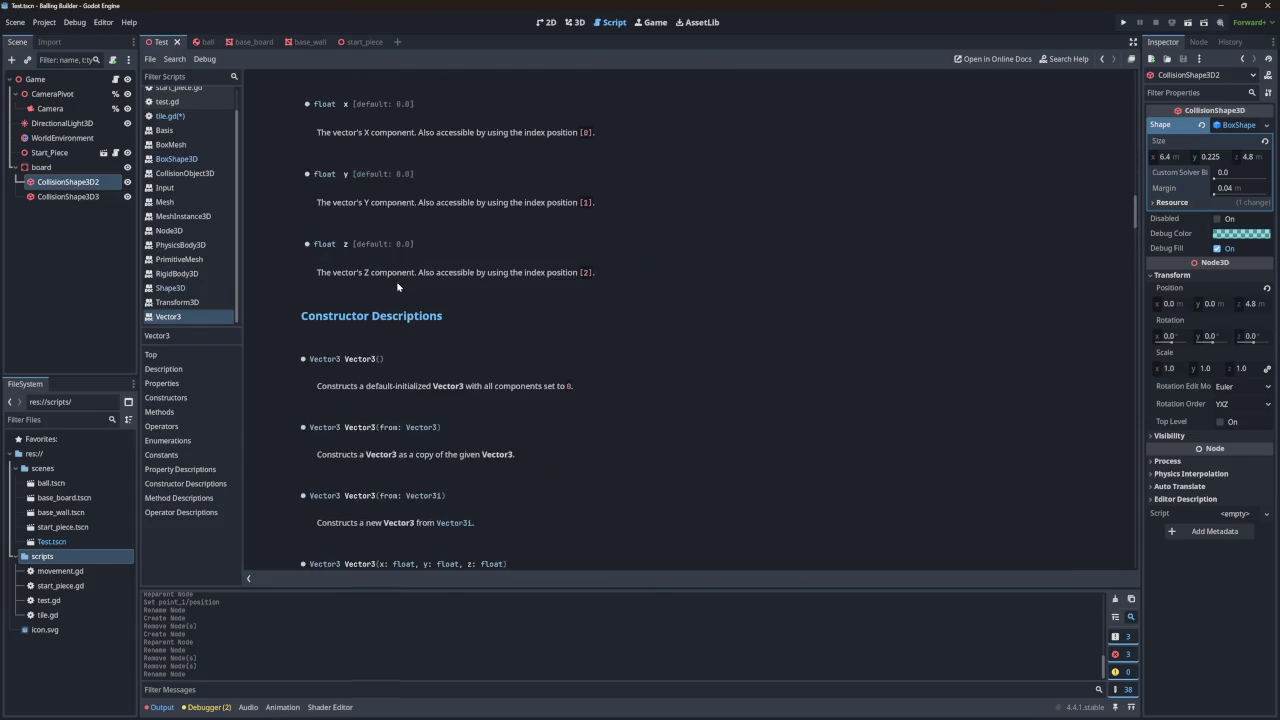
scroll(398, 288, "up", 10)
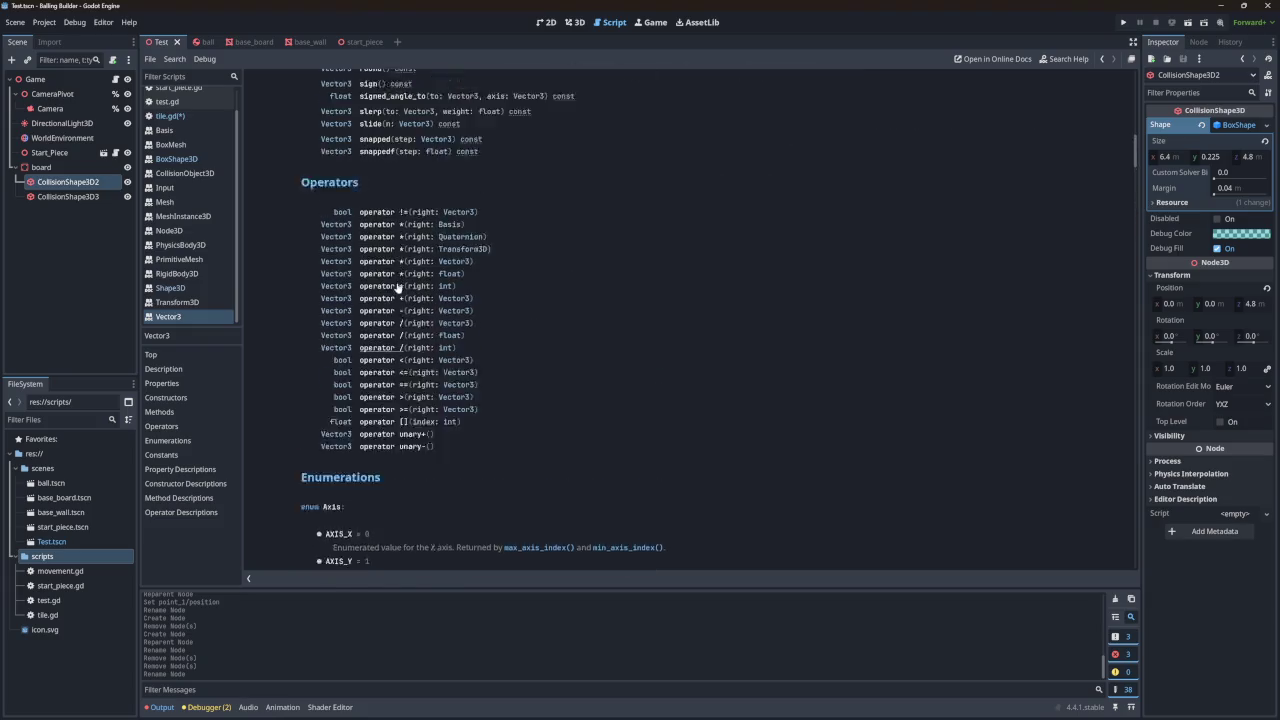
scroll(396, 287, "down", 2)
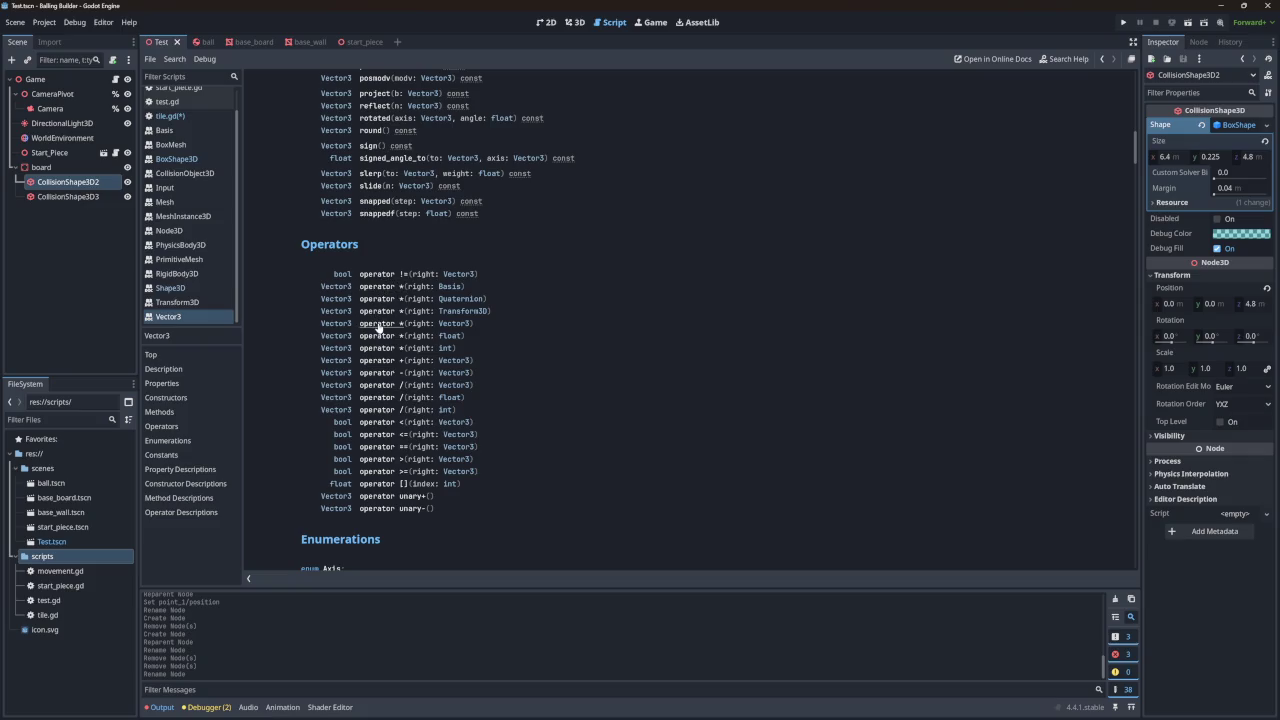
left_click(375, 324)
left_click_drag(322, 118, 424, 118)
left_click(428, 123)
left_click_drag(321, 118, 485, 125)
scroll(390, 132, "up", 1)
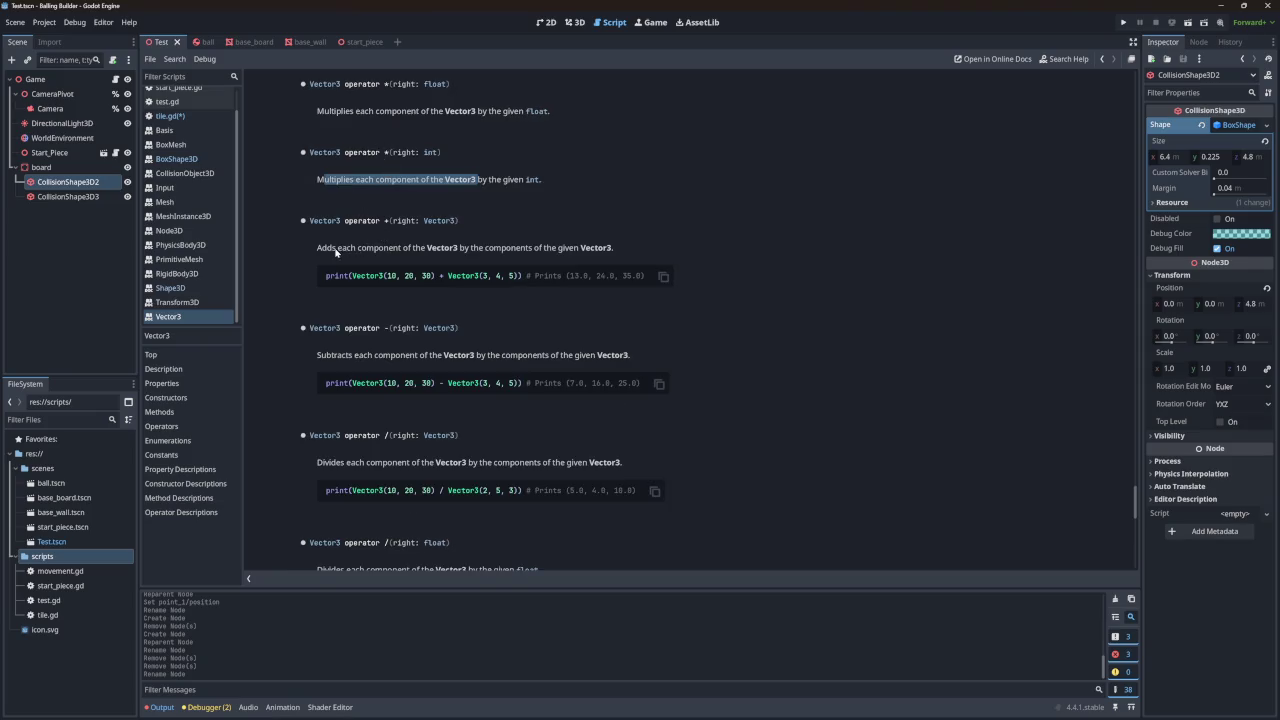
Step: Study the Vector3 multiplication example using Vector3(10, 20, 30) and 5, then return to tile.gd
left_click_drag(336, 248, 396, 248)
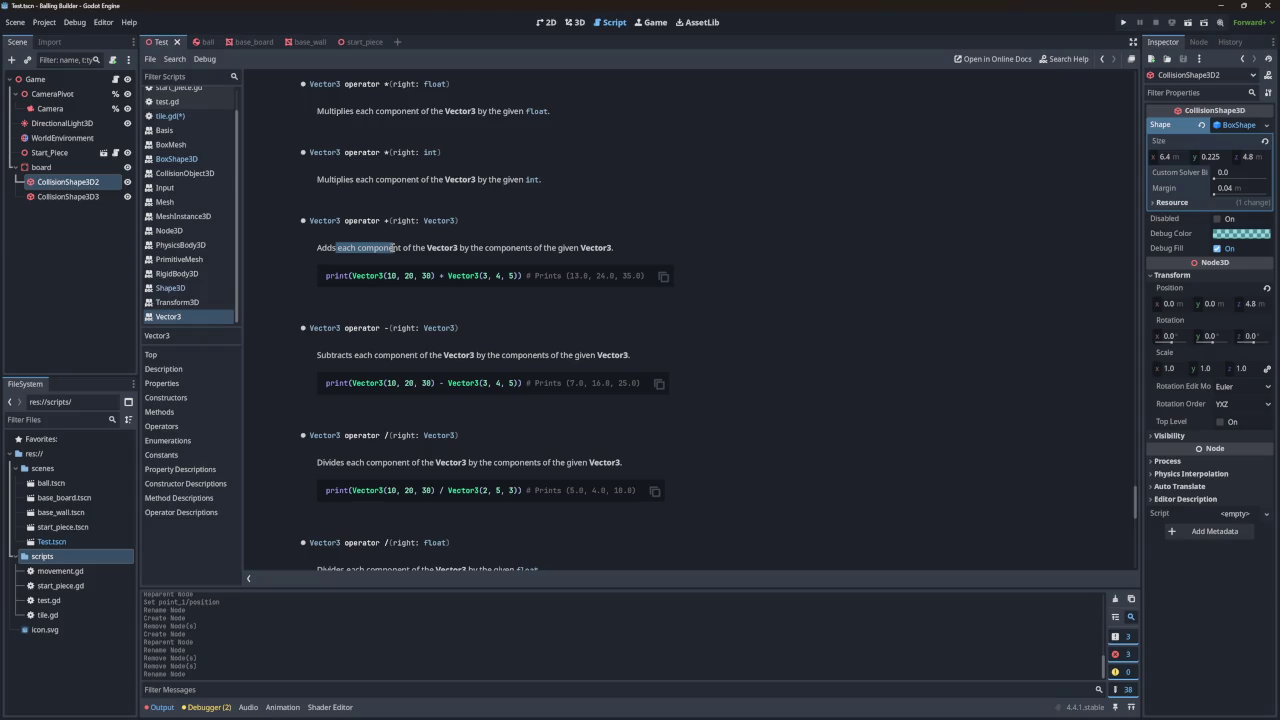
left_click(397, 248)
scroll(383, 274, "up", 1)
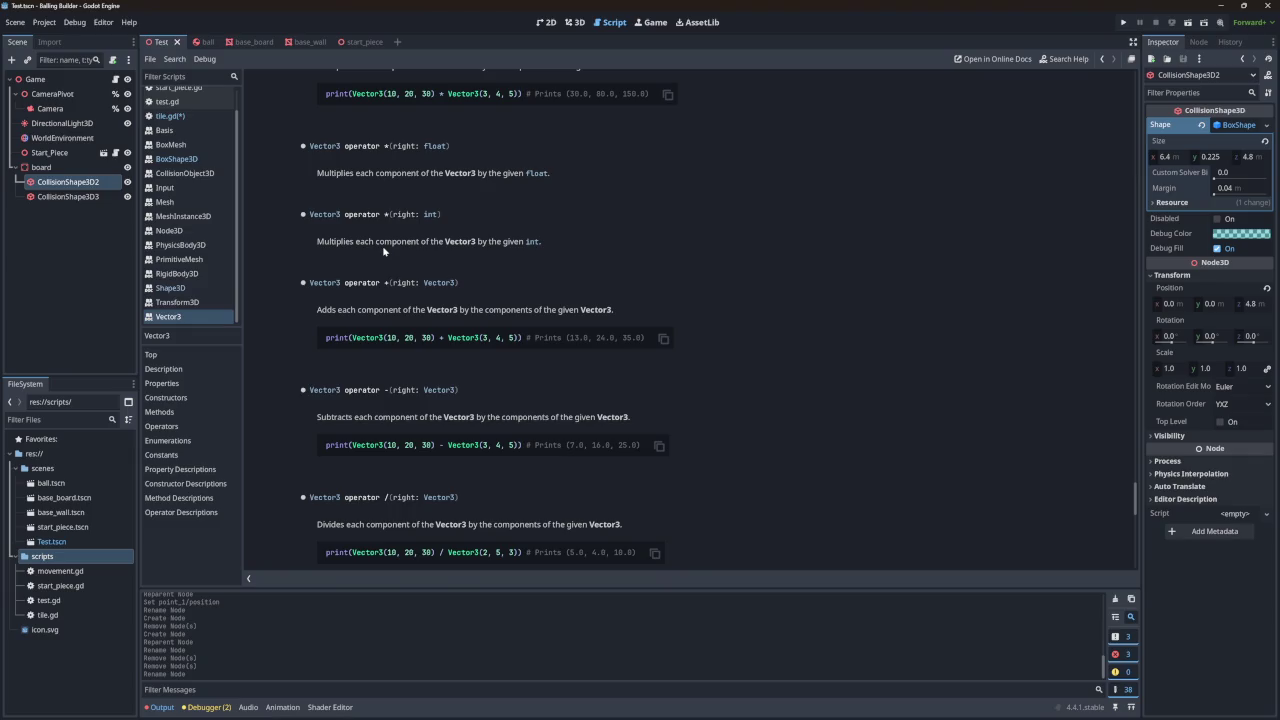
scroll(383, 253, "up", 2)
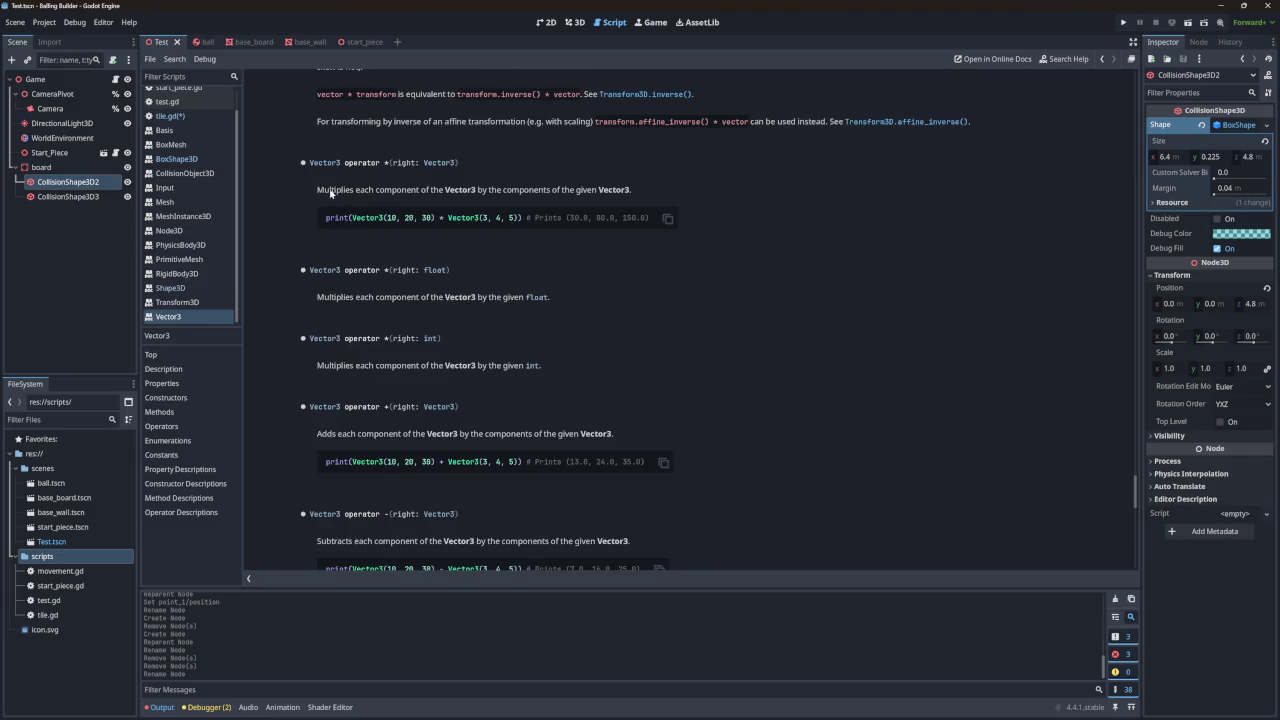
left_click_drag(329, 190, 580, 190)
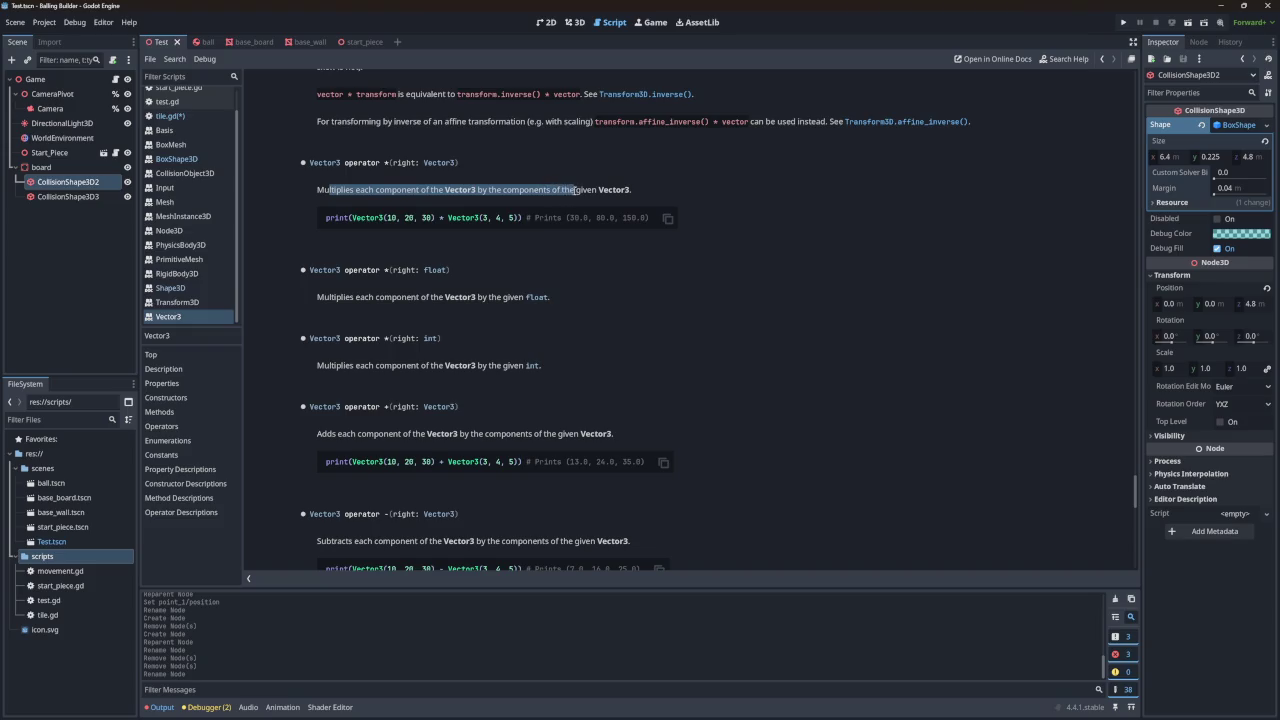
left_click(560, 195)
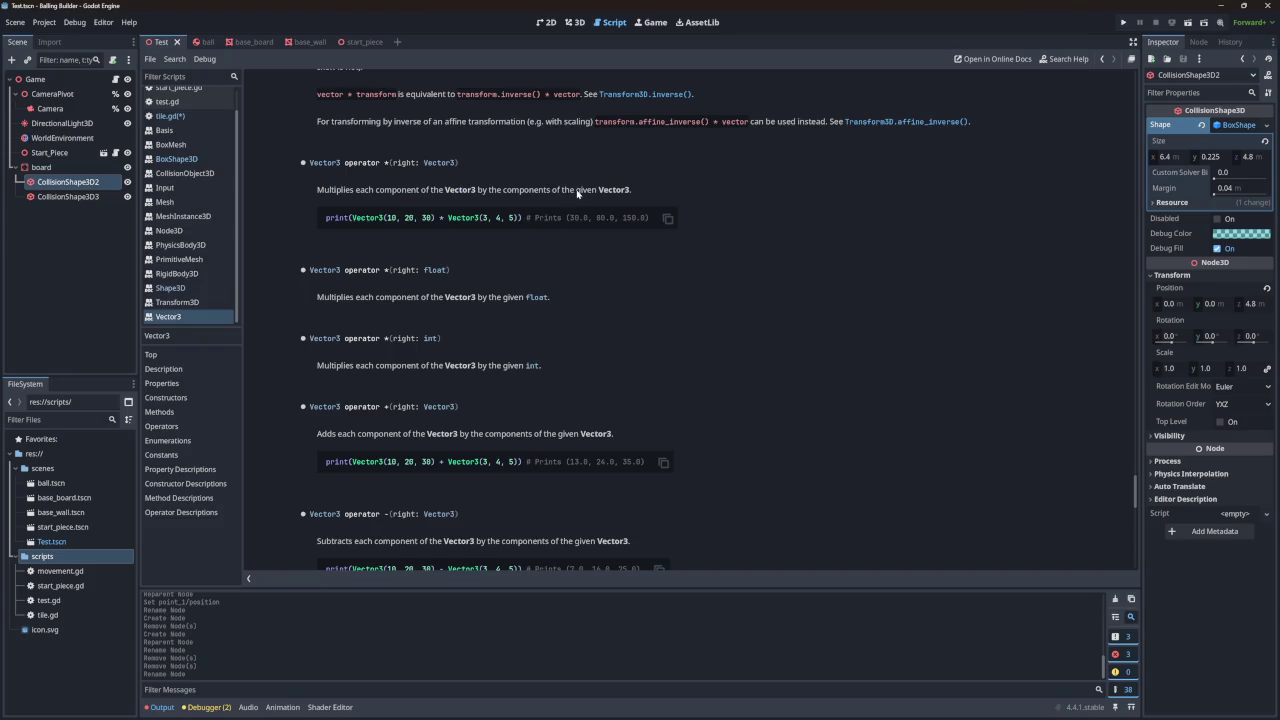
double_click(512, 218)
left_click(424, 220)
double_click(391, 218)
left_click(168, 116)
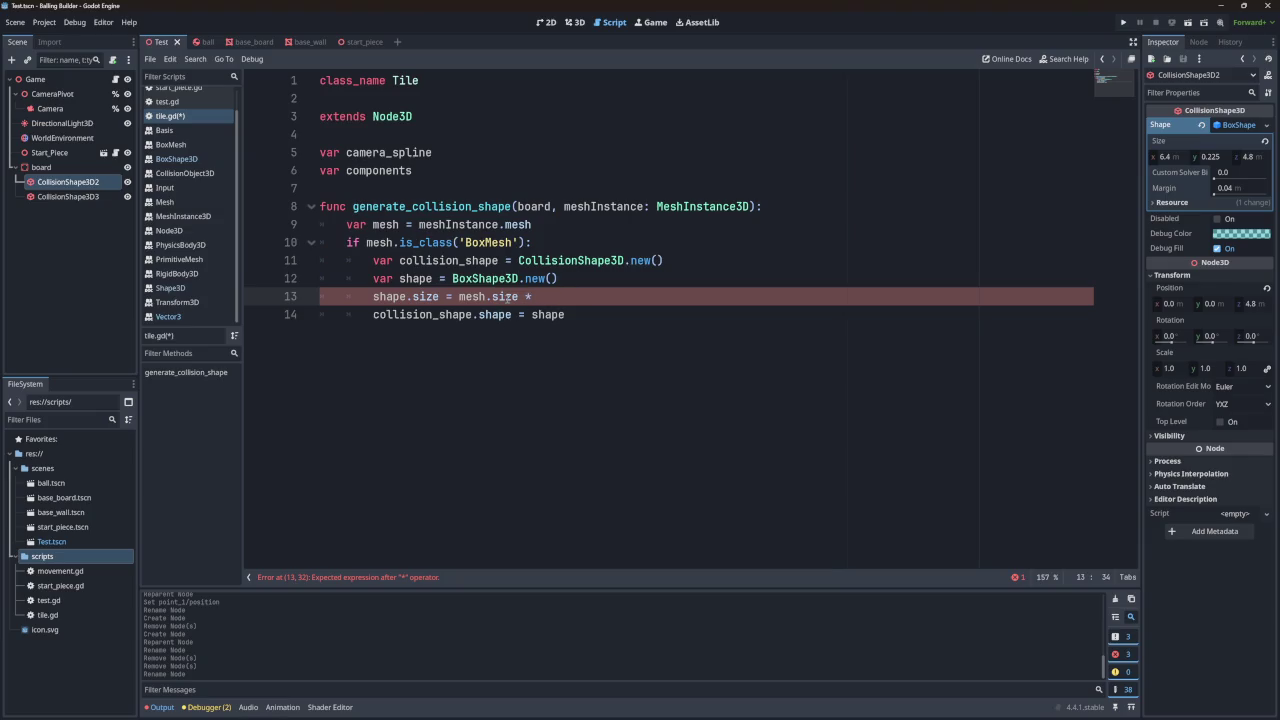
Step: Copy meshInstance from line 8 to finish line 13 as shape.size = mesh.size * meshInstance.scale
double_click(606, 207)
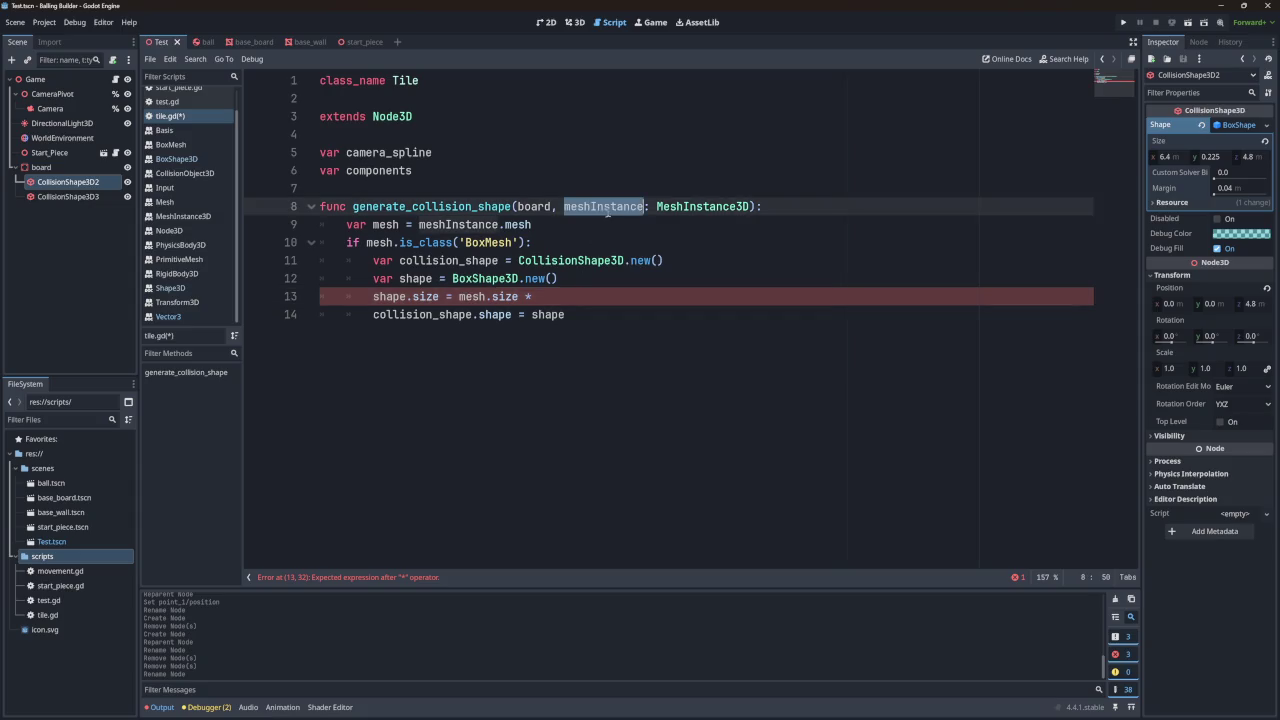
key("BackSpace")
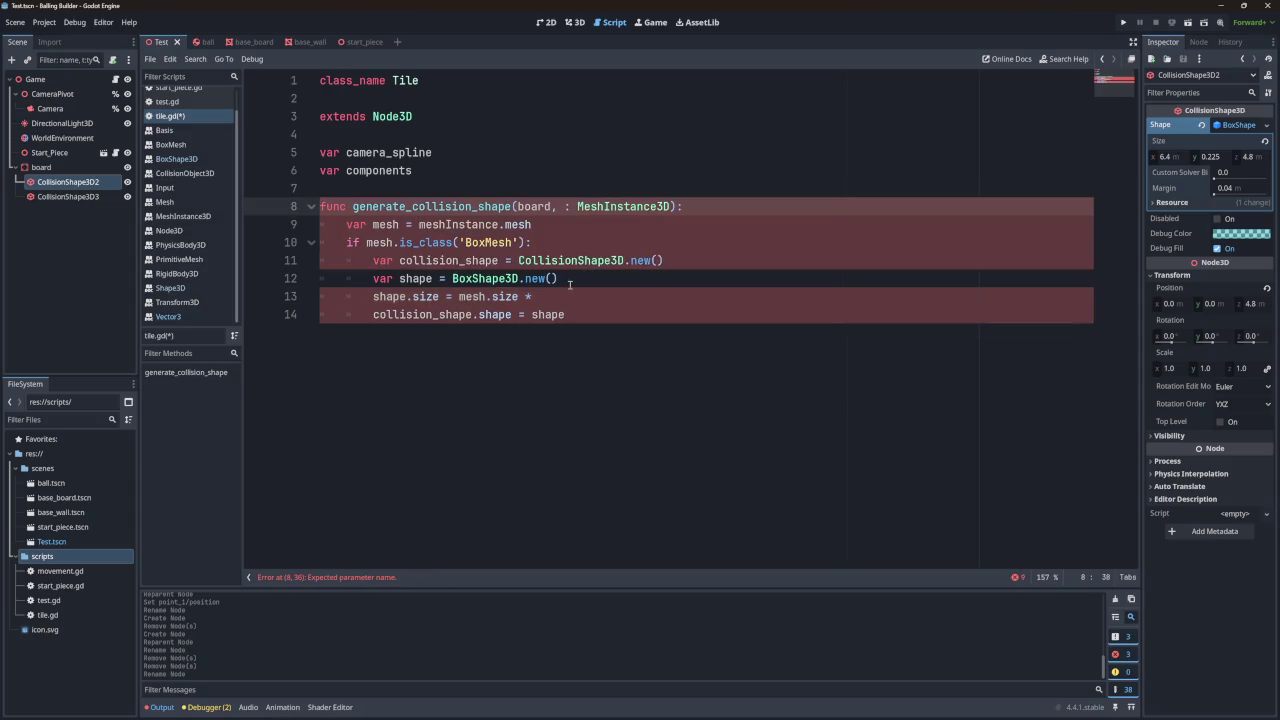
key("ctrl+z")
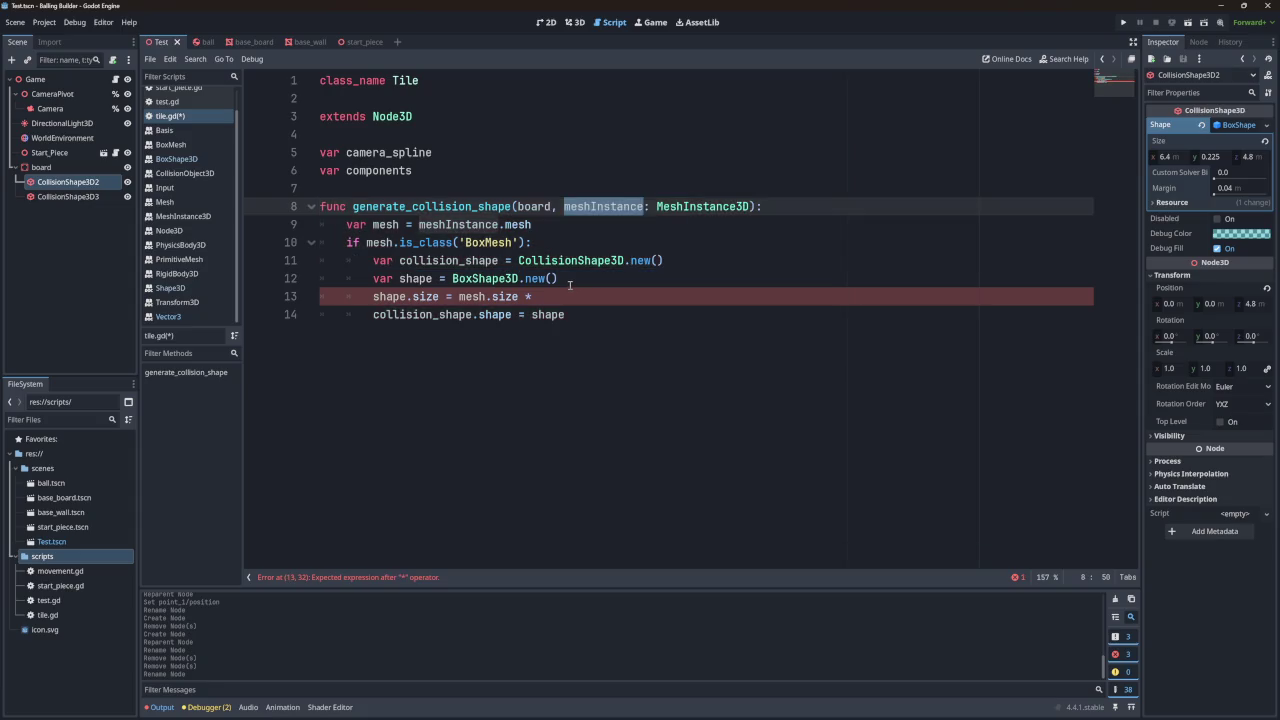
key("ctrl+c")
left_click(577, 298)
key("ctrl+v")
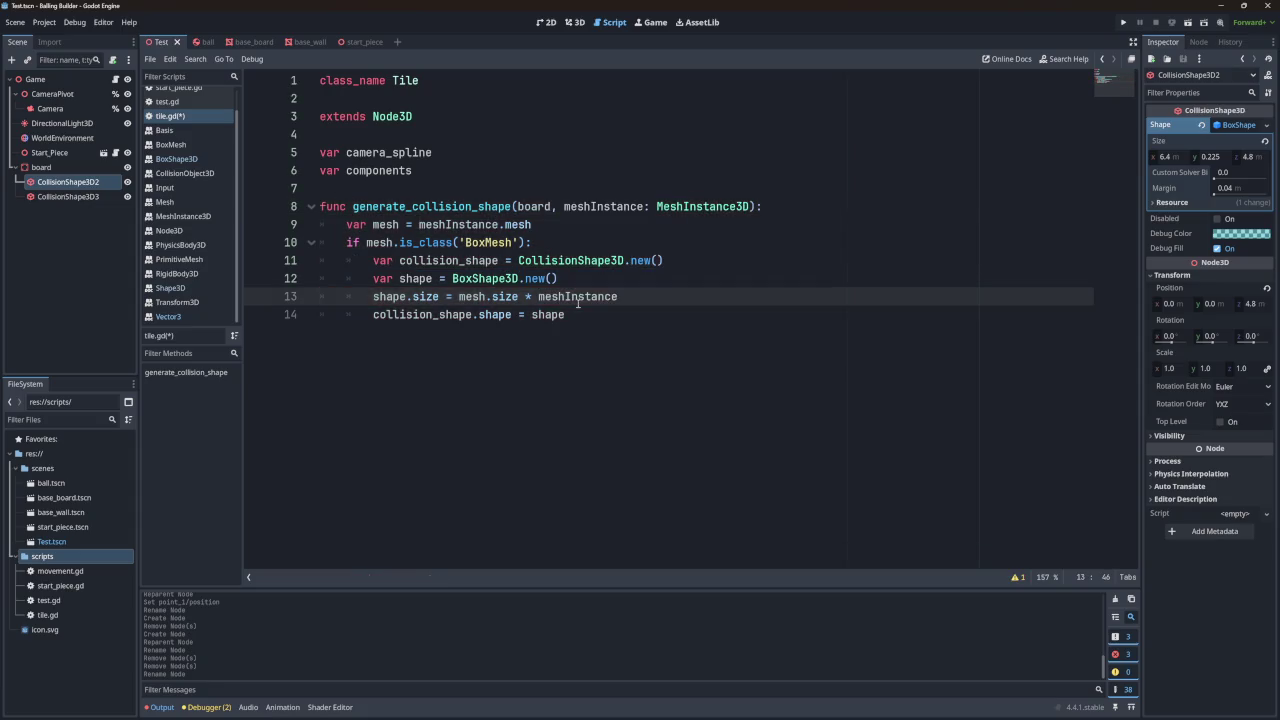
type(".")
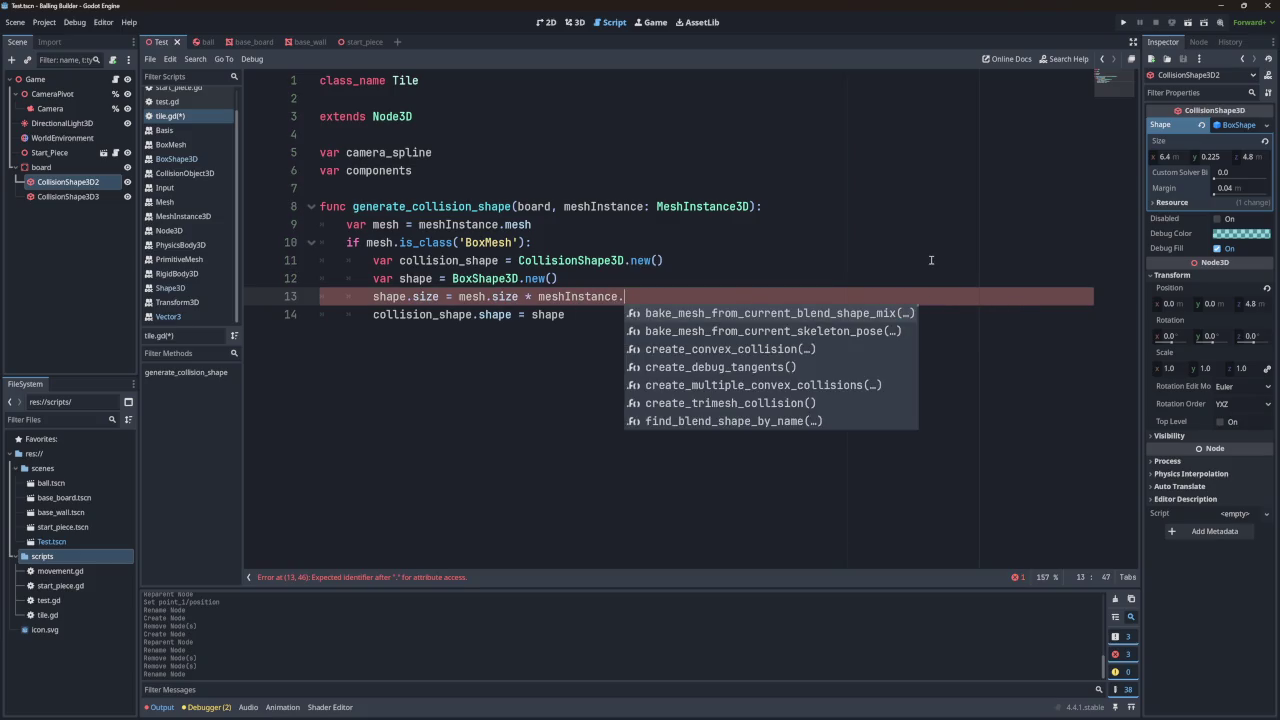
type("s")
type("c")
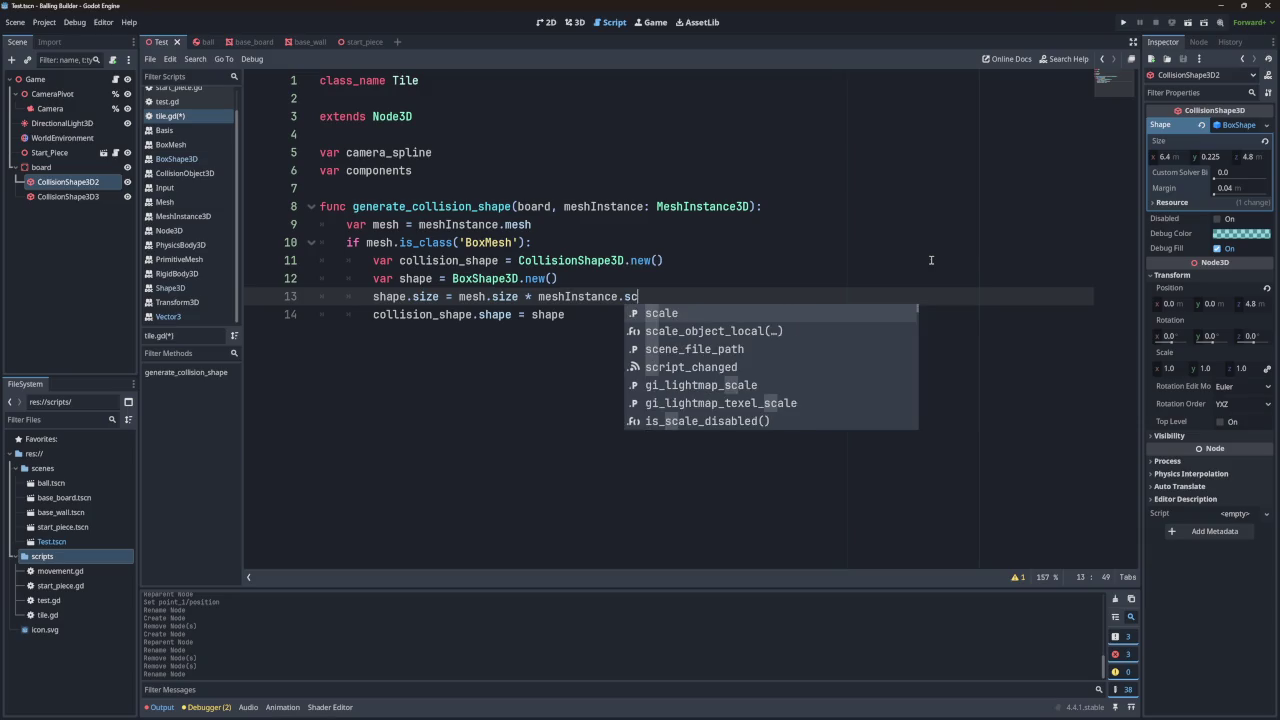
type("ale")
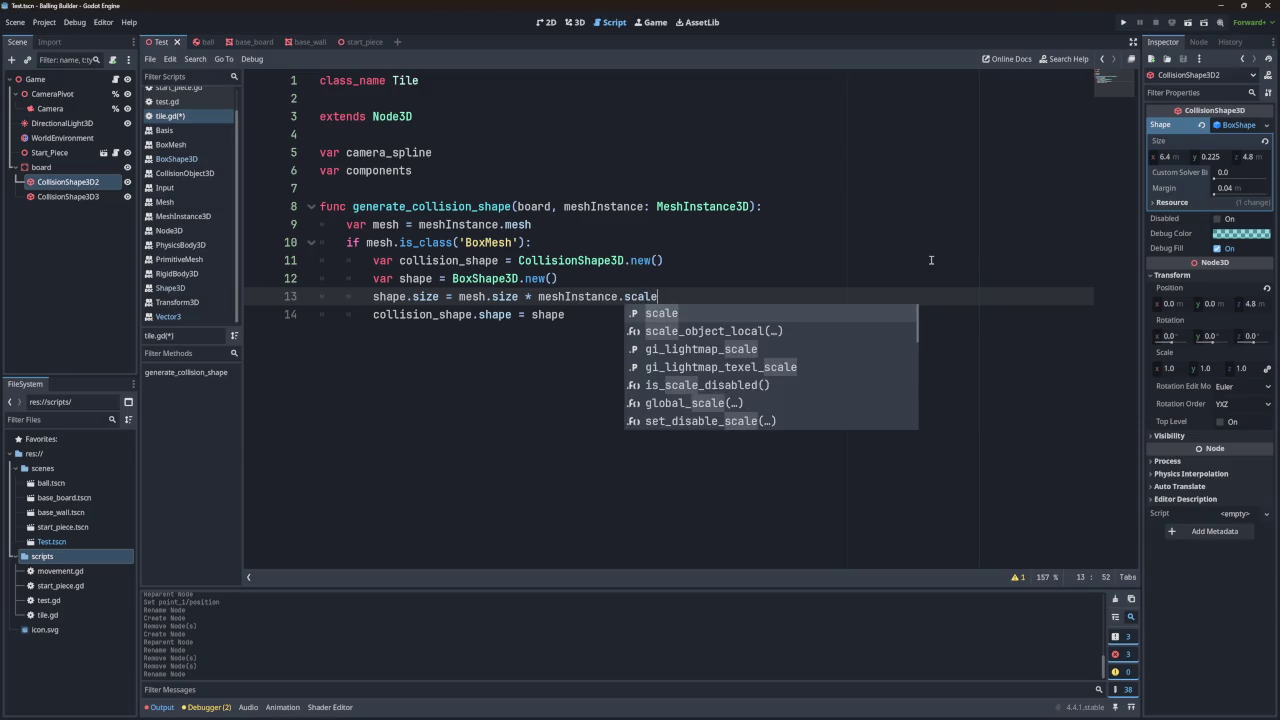
key("Return")
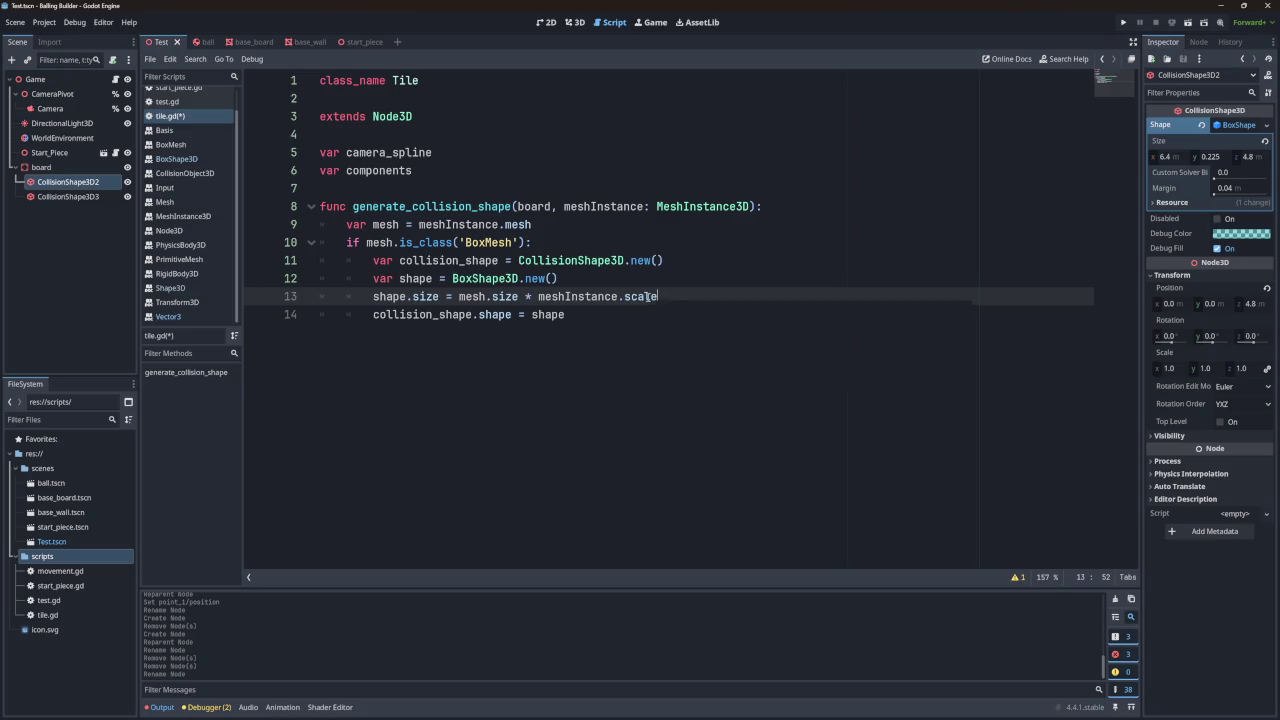
mouse_move(651, 297)
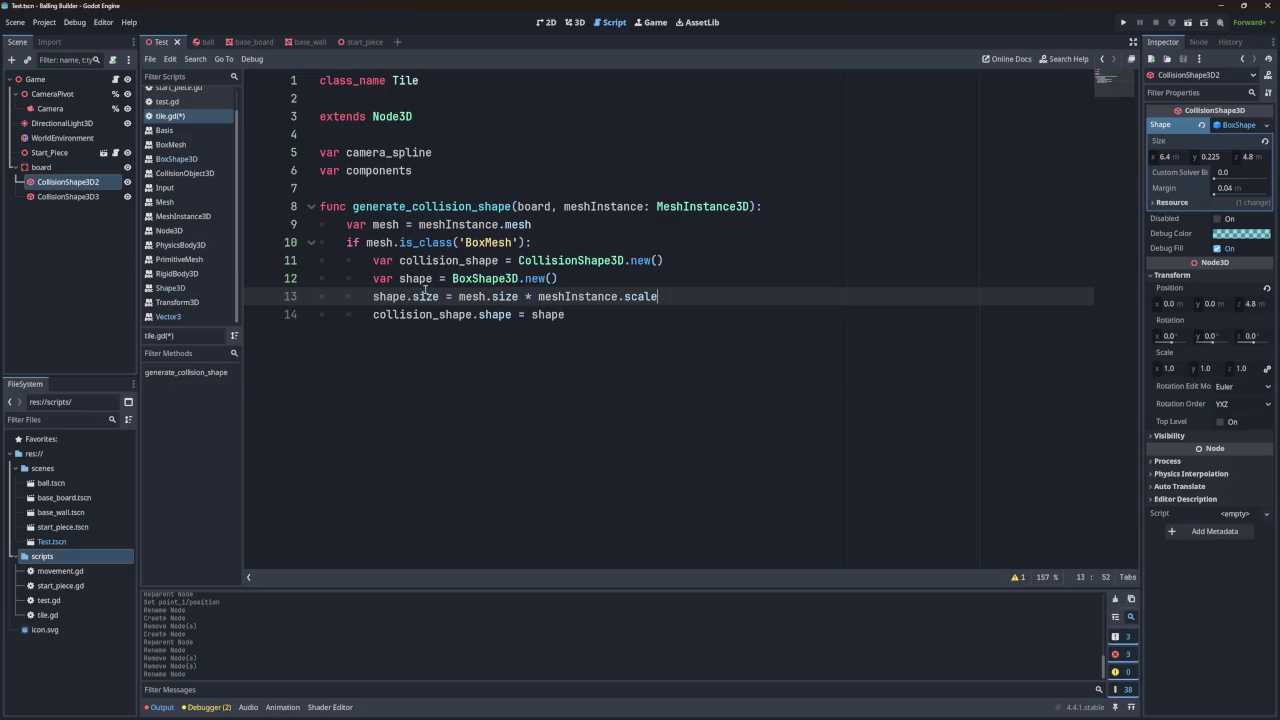
Step: Start line 15 with board.add below the shape assignment
left_click(595, 308)
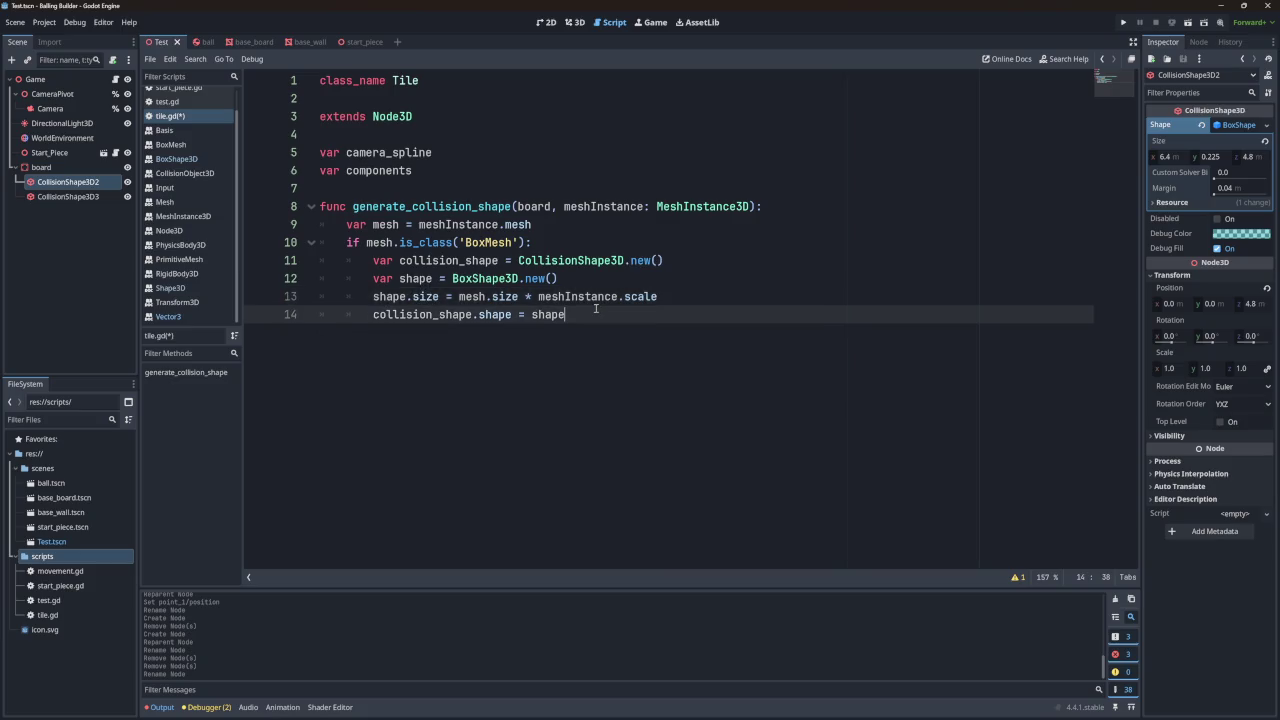
key("Return")
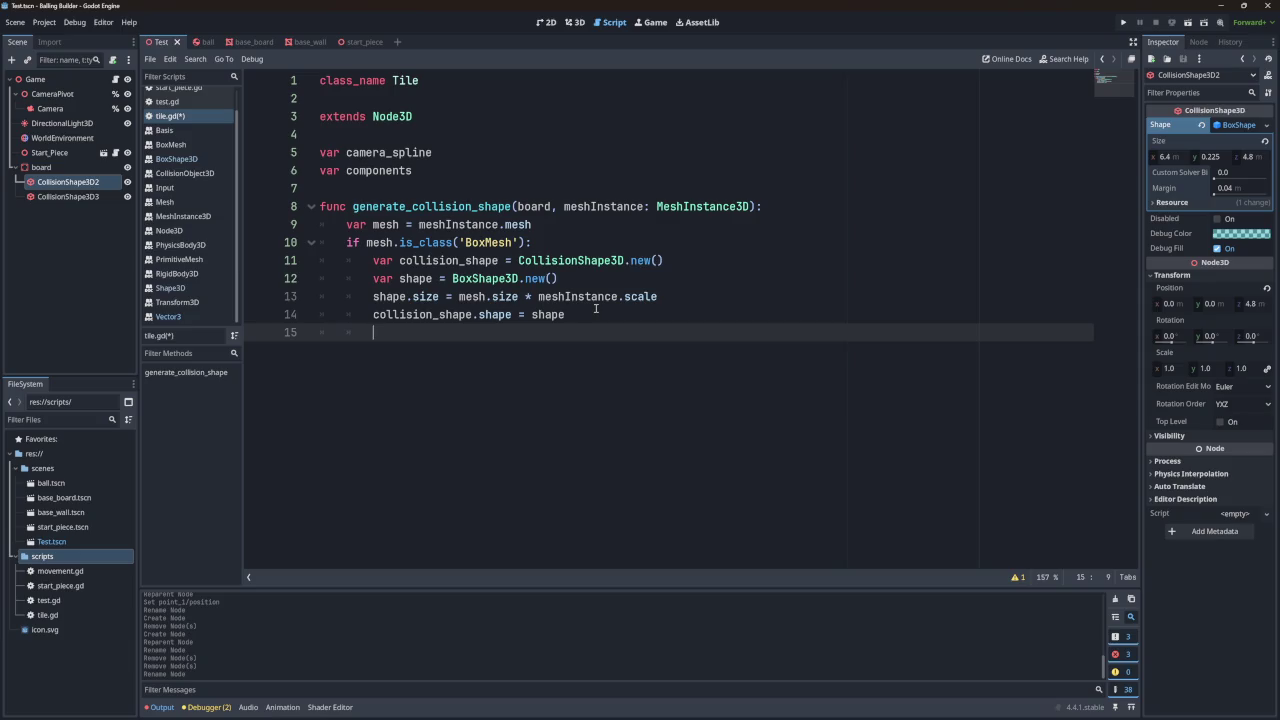
type("bo")
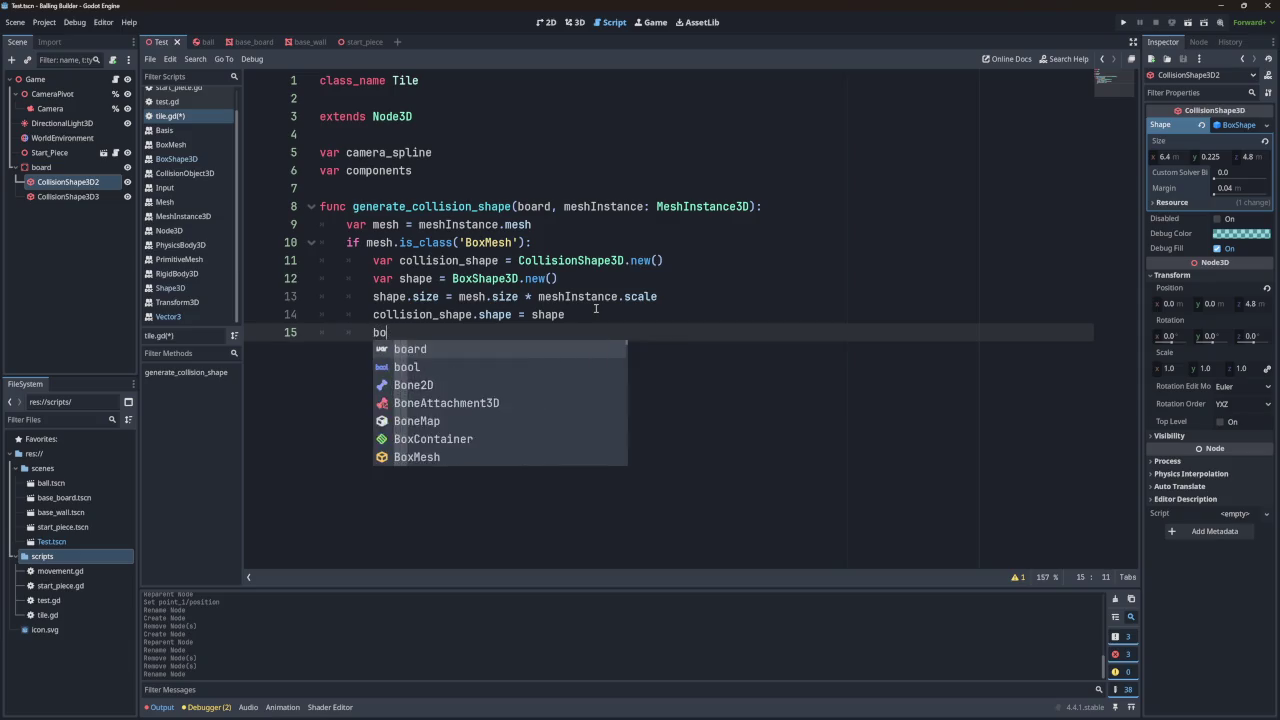
type("ard.")
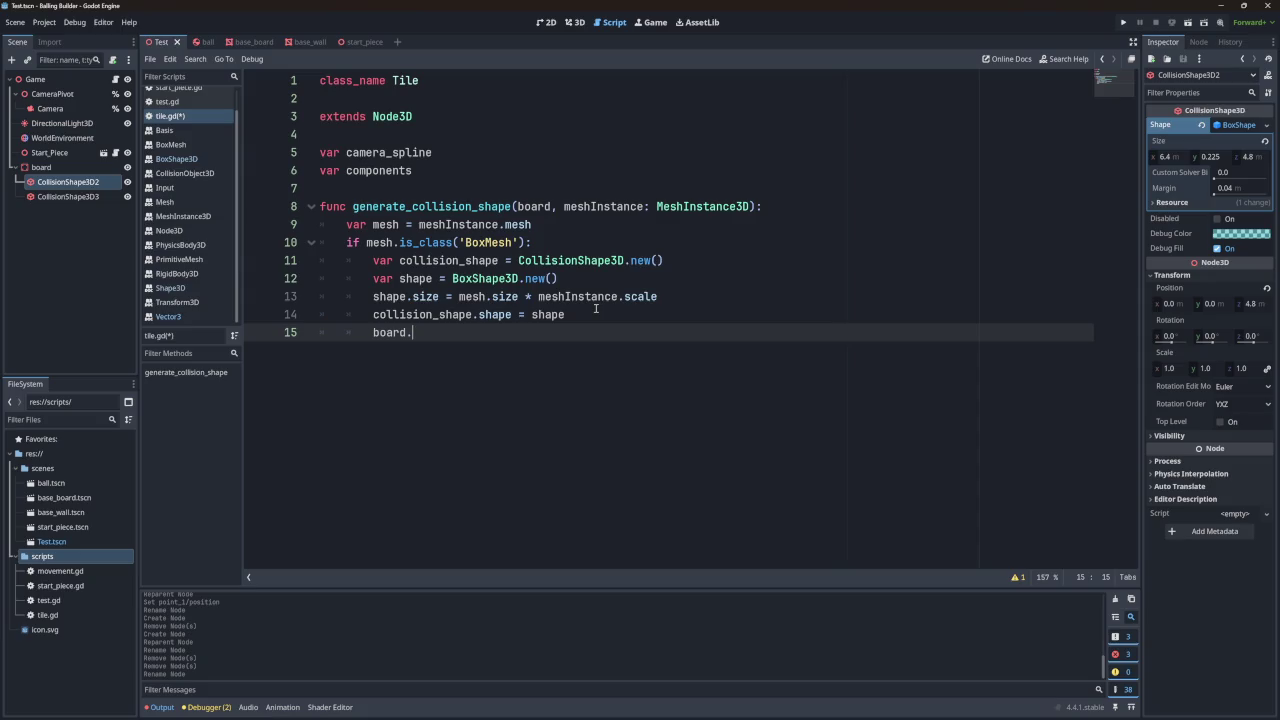
type("add")
type("+")
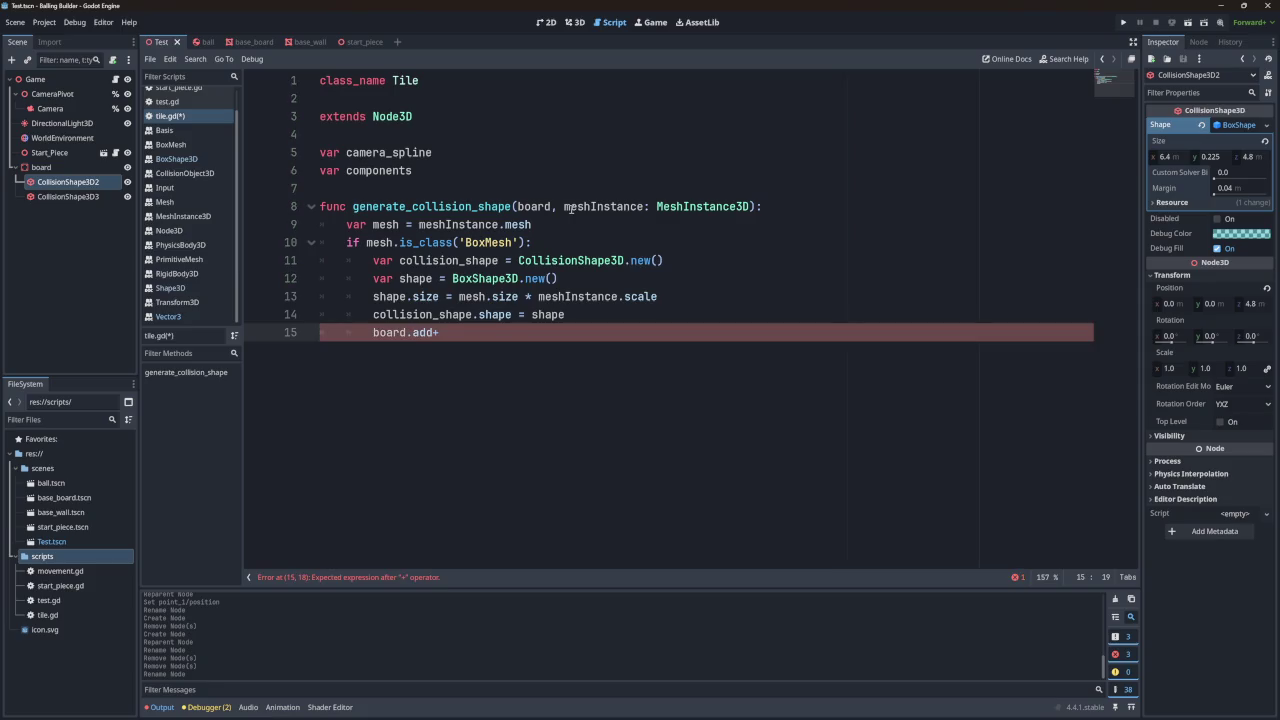
key("BackSpace")
Step: Annotate the board parameter on line 8 with the type StaticBody3D
left_click(553, 207)
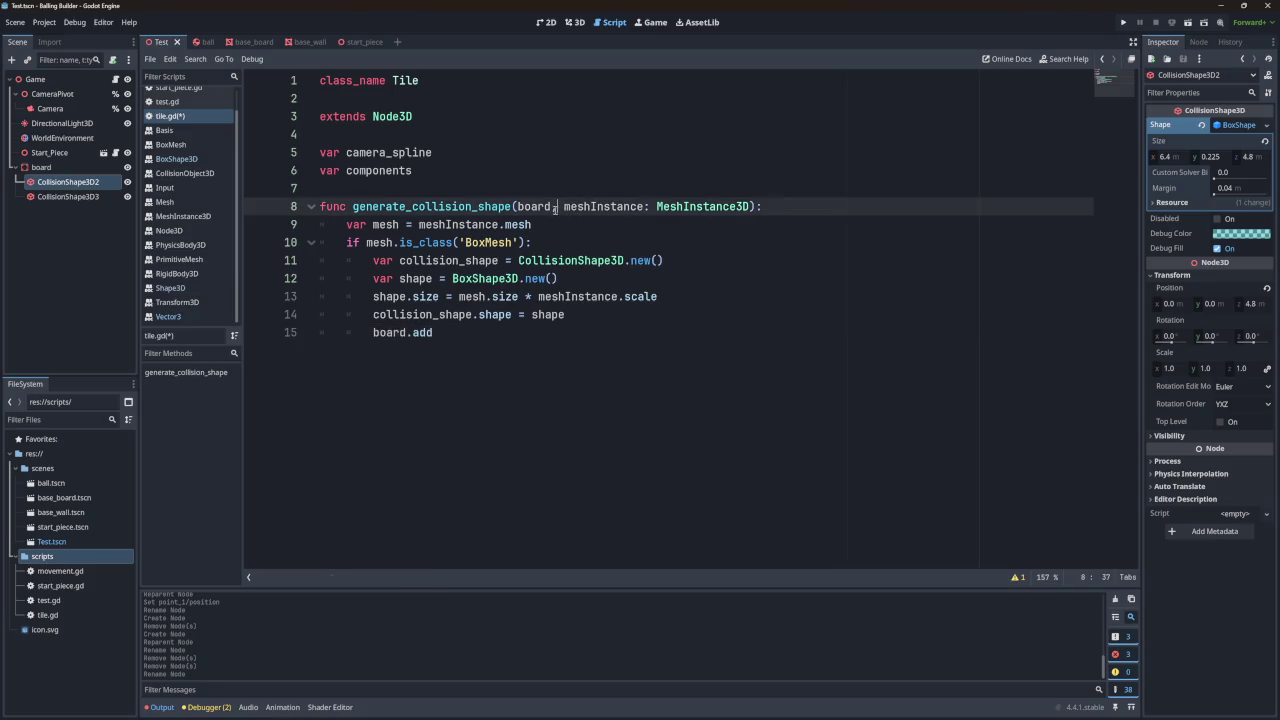
type("p")
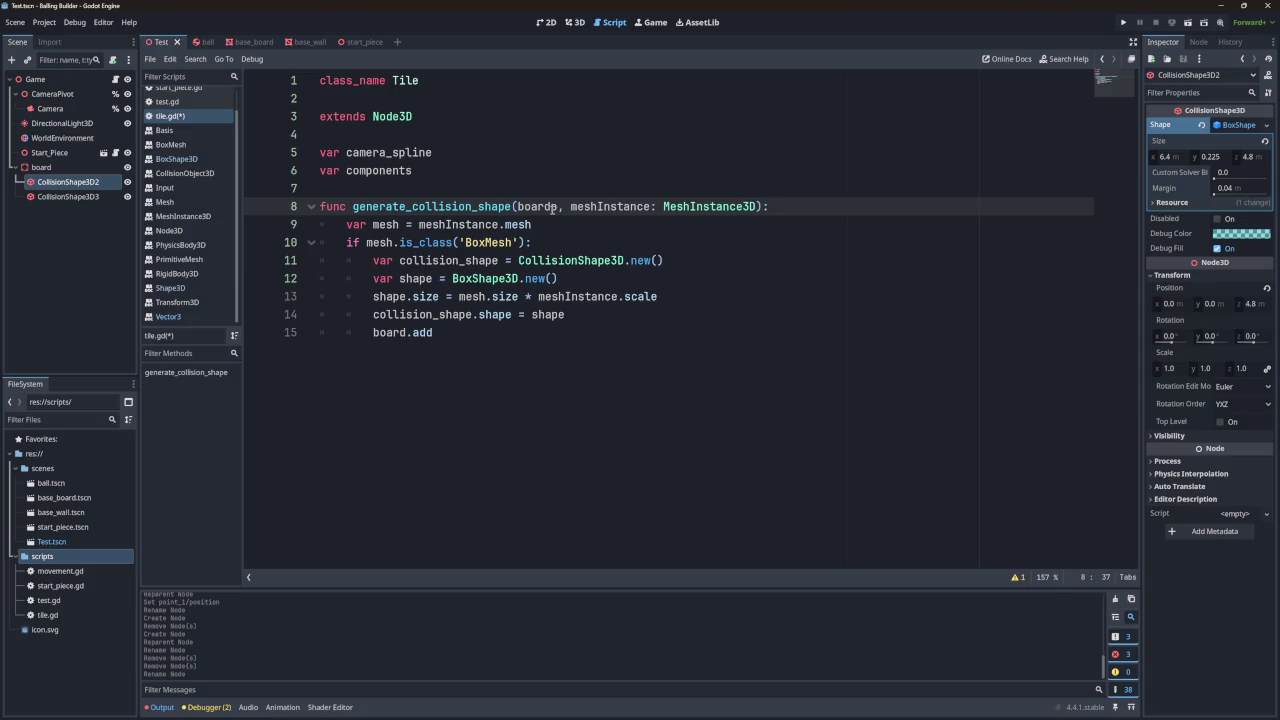
key("BackSpace")
type(": ")
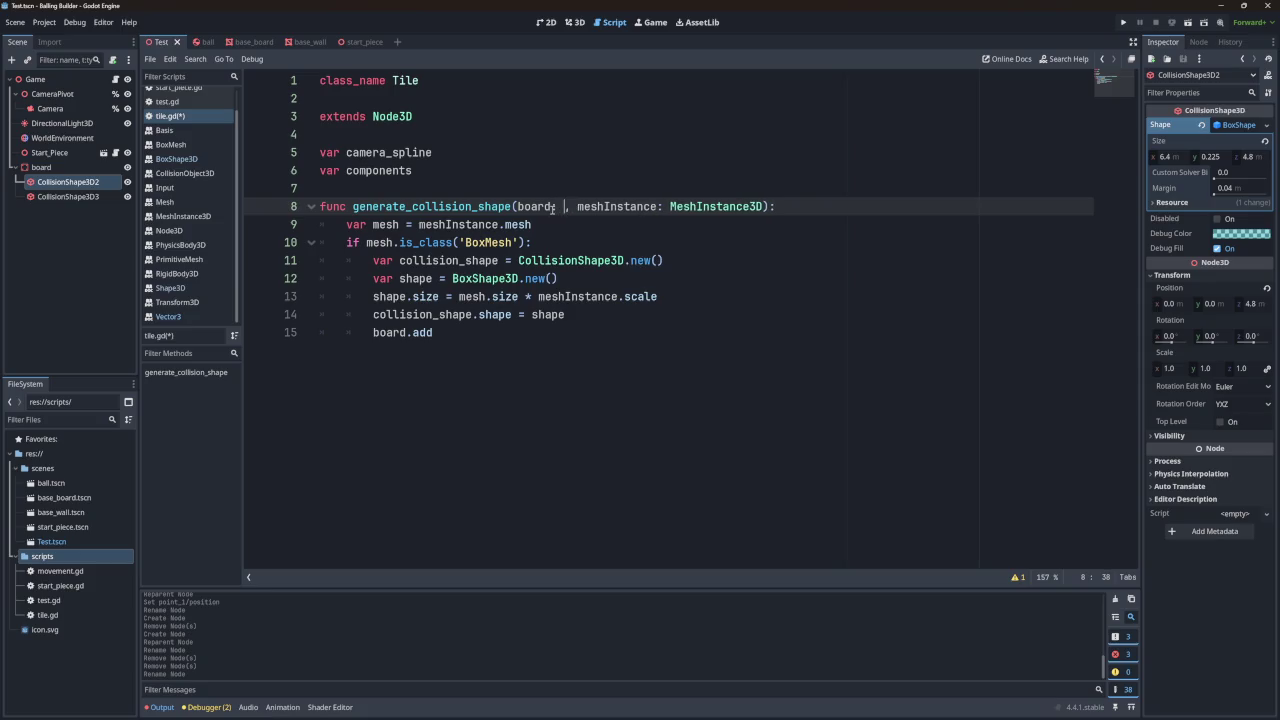
type("STAT")
key("BackSpace")
key("BackSpace")
key("BackSpace")
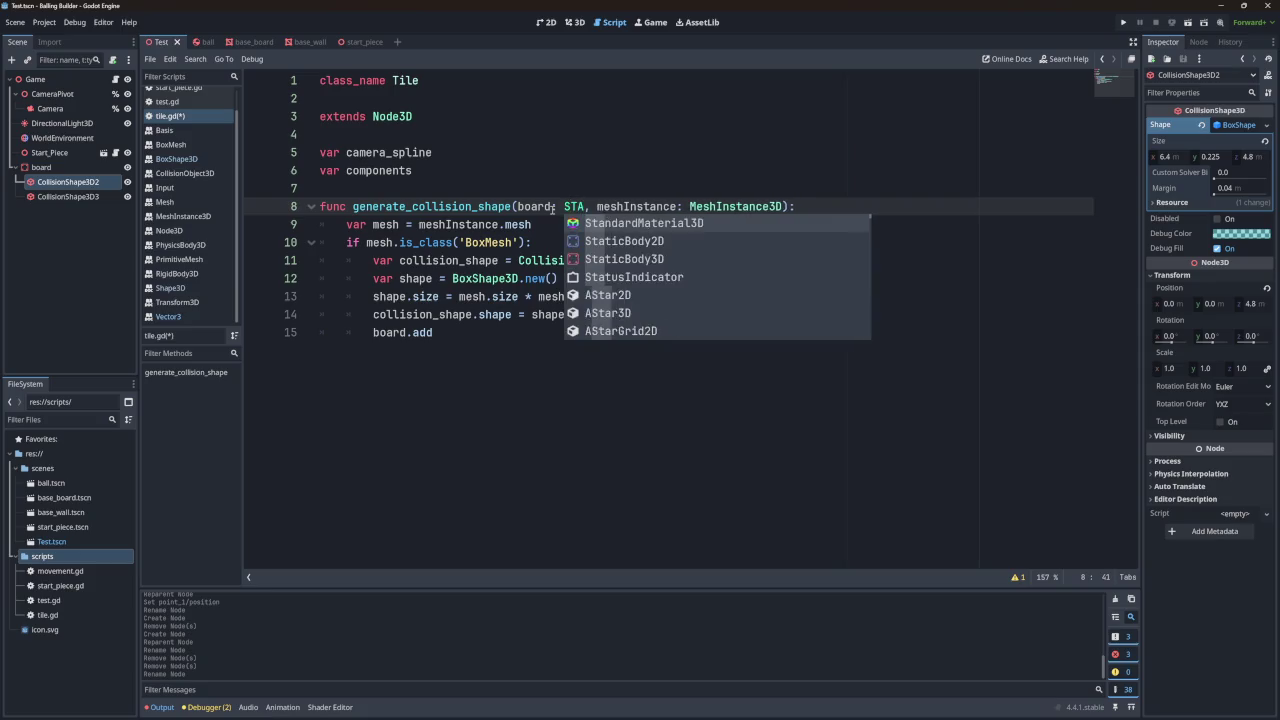
type("STA")
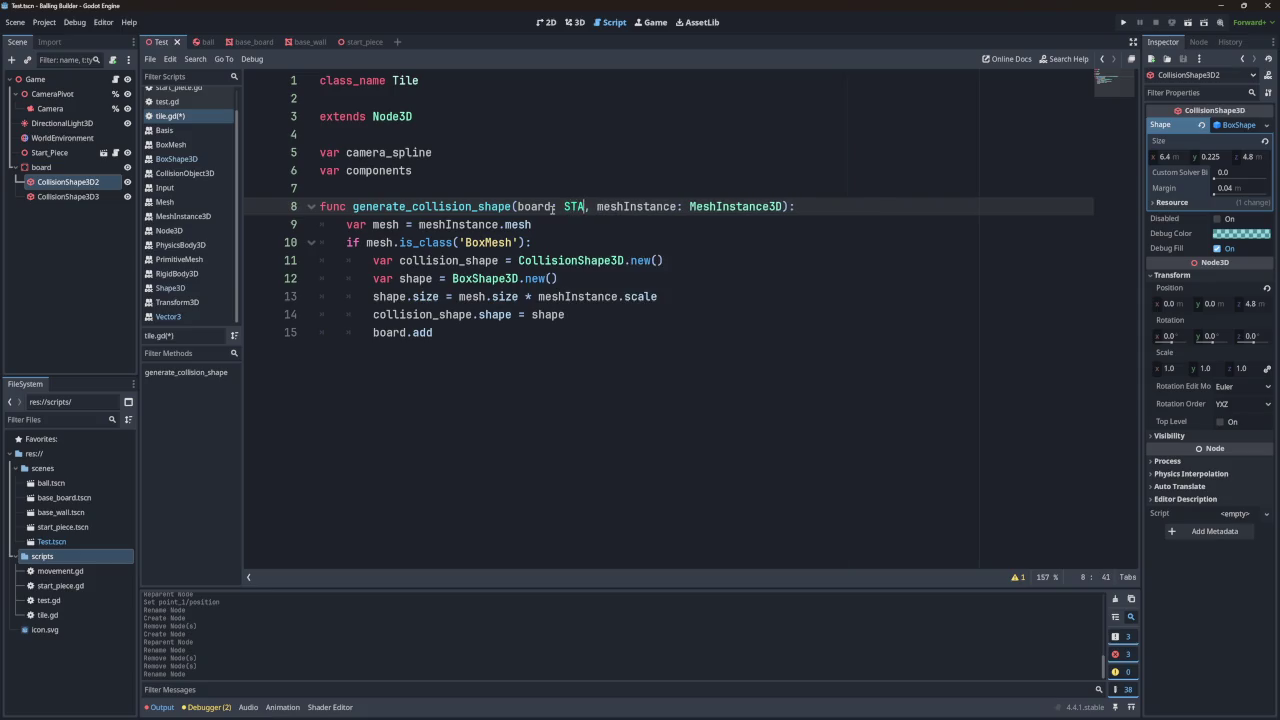
key("BackSpace")
key("BackSpace")
key("BackSpace")
type("sta")
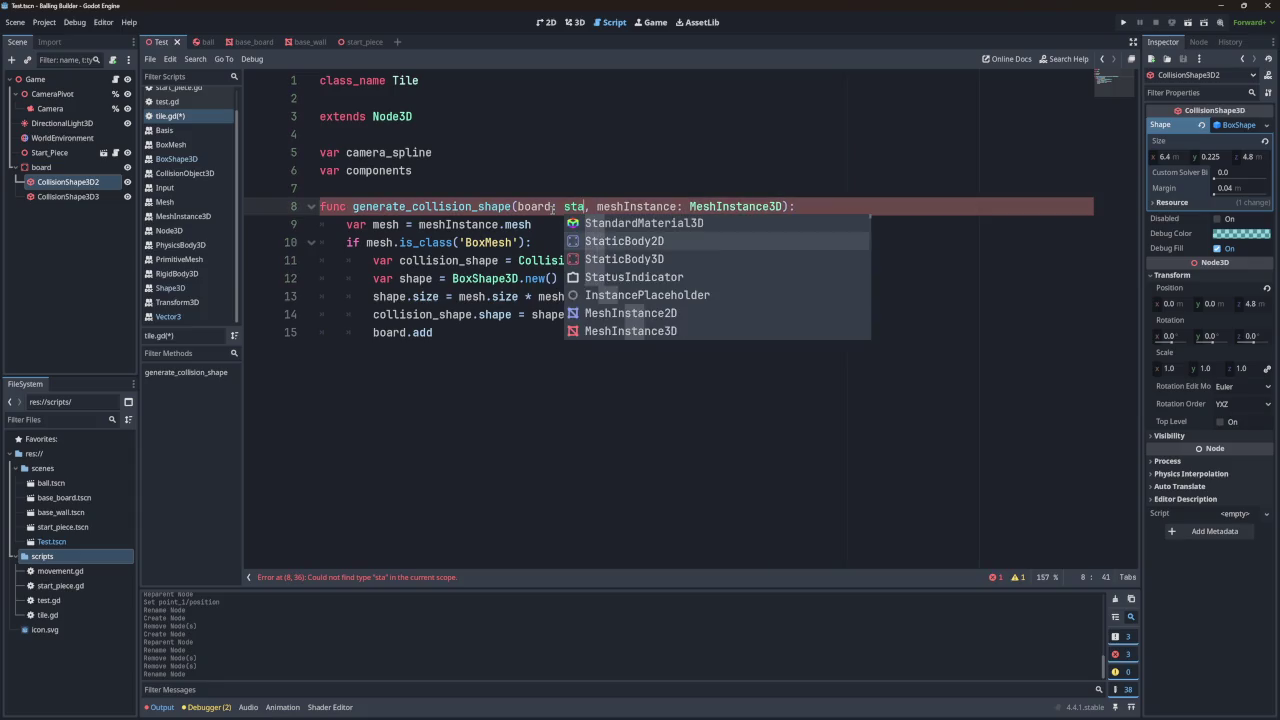
key("Down")
key("Return")
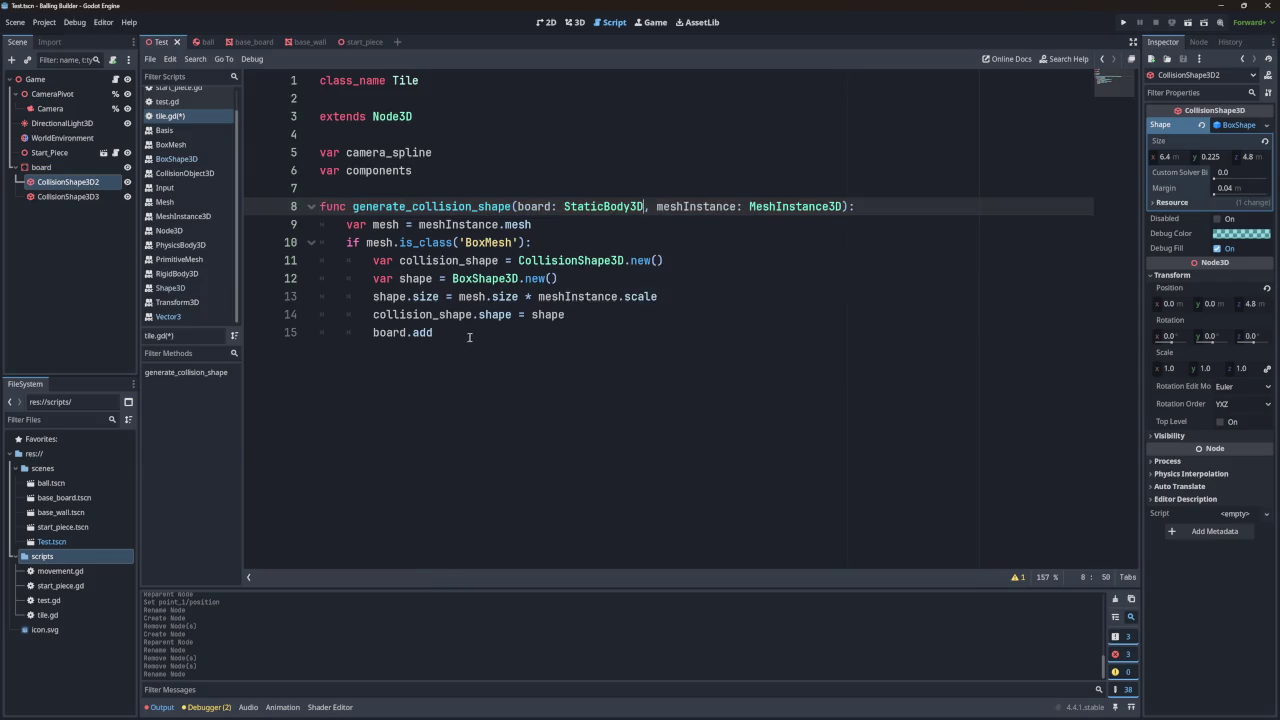
Step: Complete line 15 as board.add_child(collision_shape)
left_click(466, 339)
type("_chi")
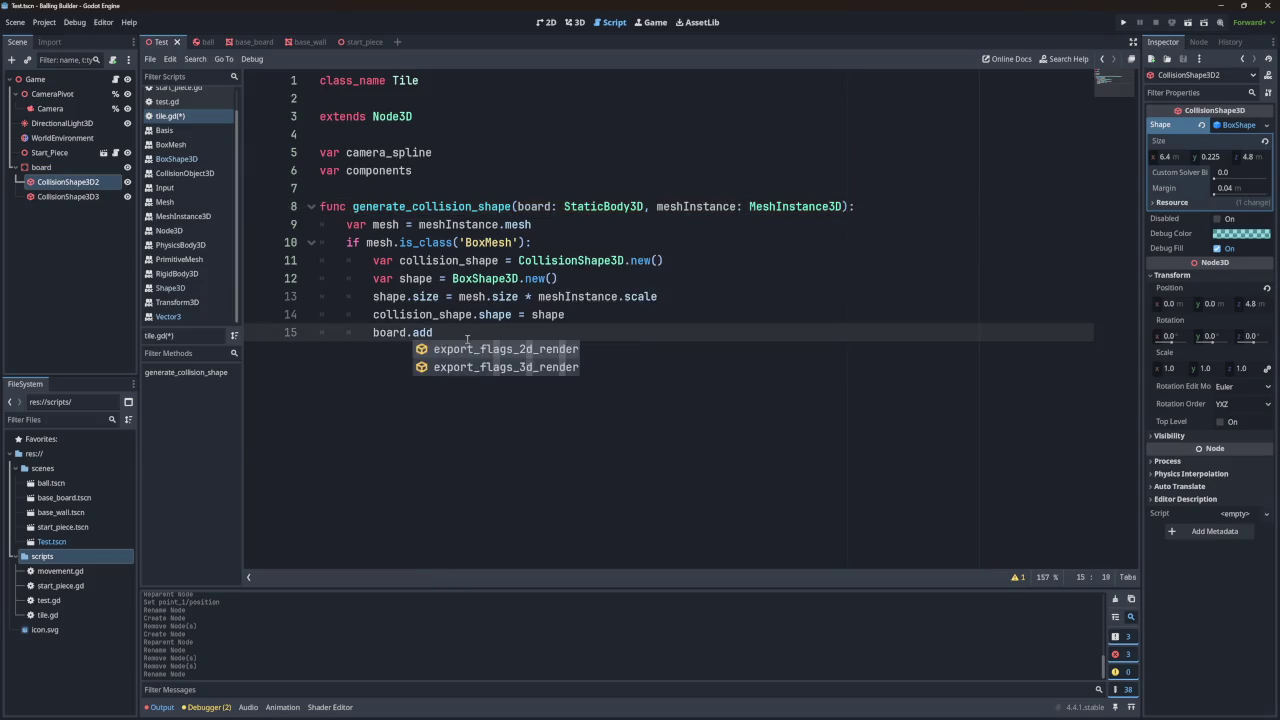
key("Return")
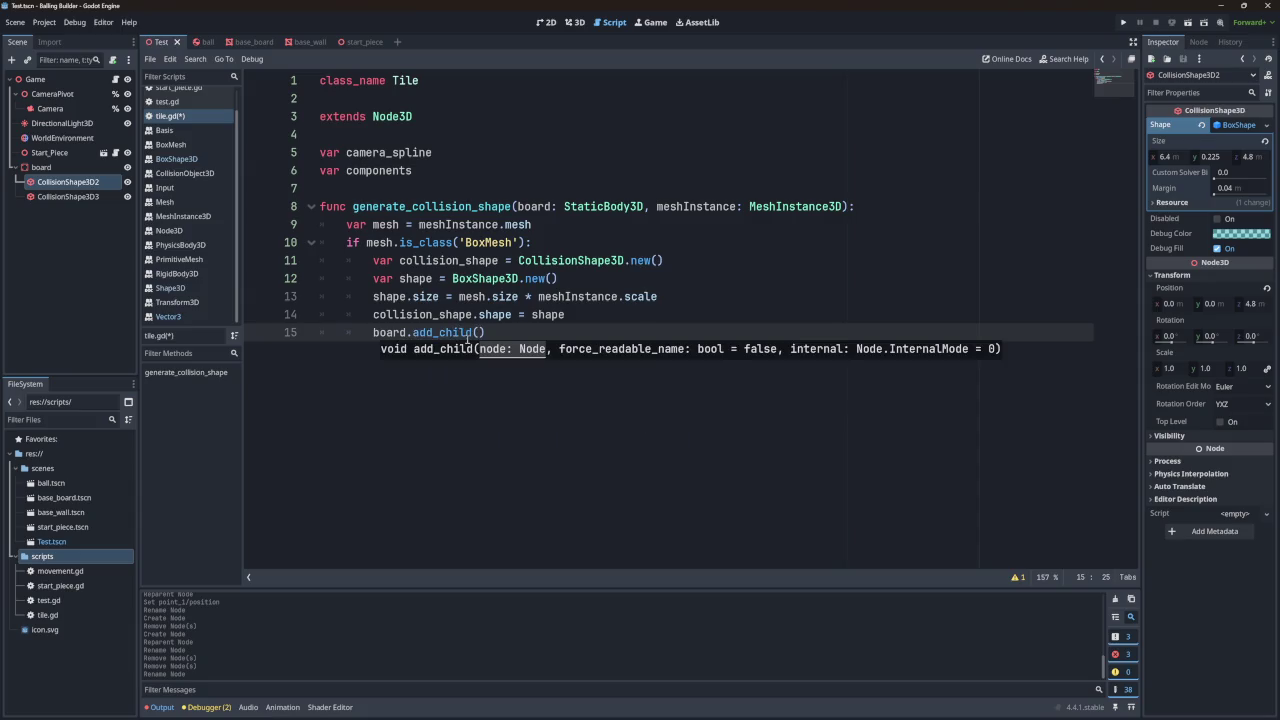
left_click(450, 314)
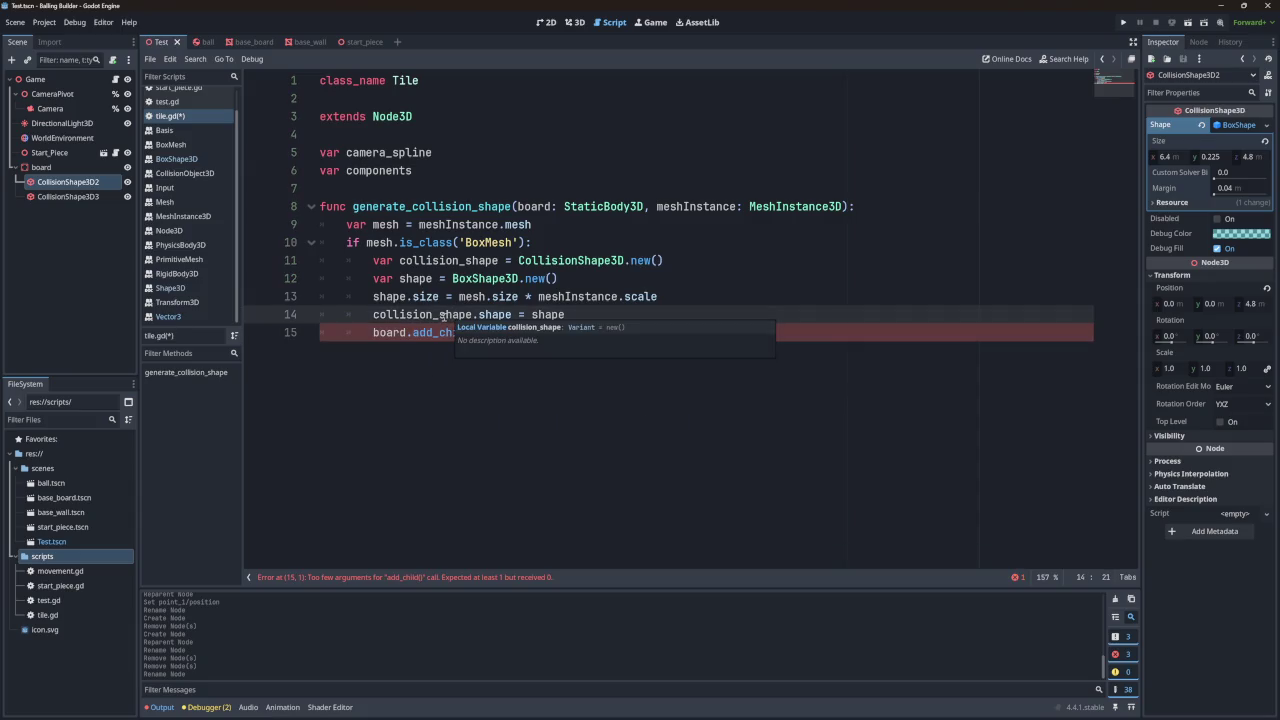
double_click(450, 314)
key("ctrl+c")
left_click(479, 332)
key("ctrl+v")
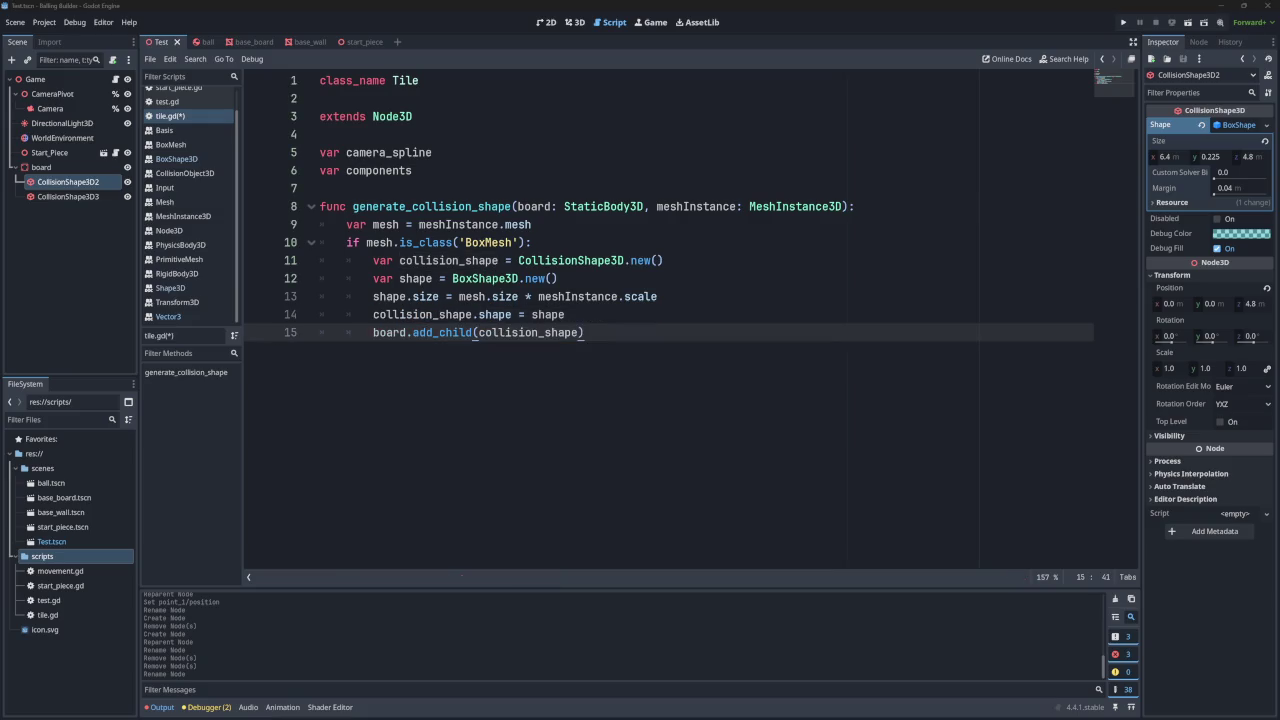